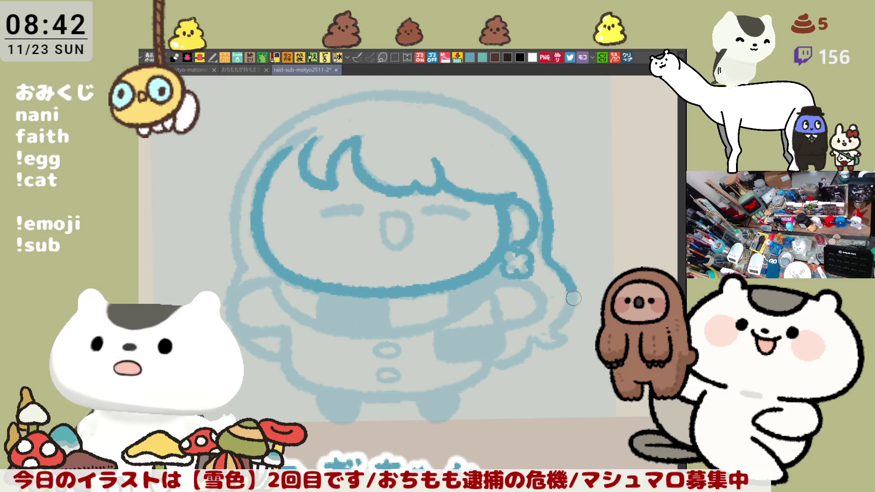
Ink the long hair tail curving downward, retrying its end on the mirrored canvas until clean.
drag(550, 255, 564, 336)
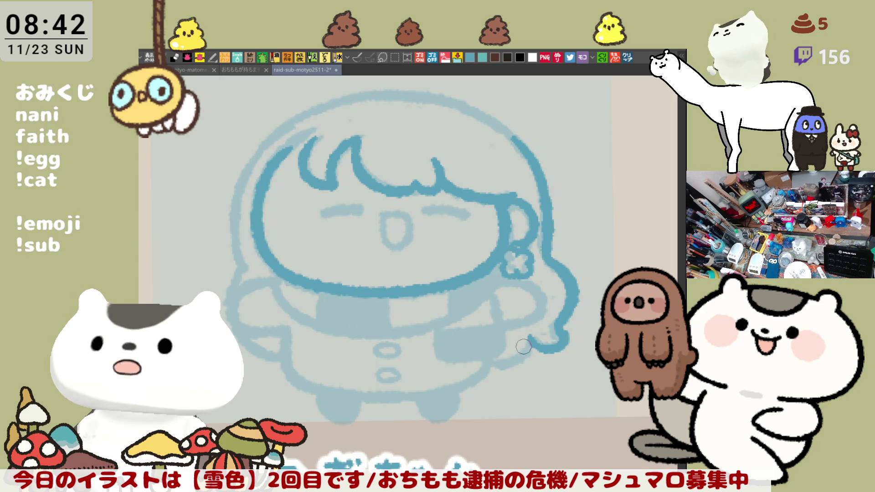
key(h)
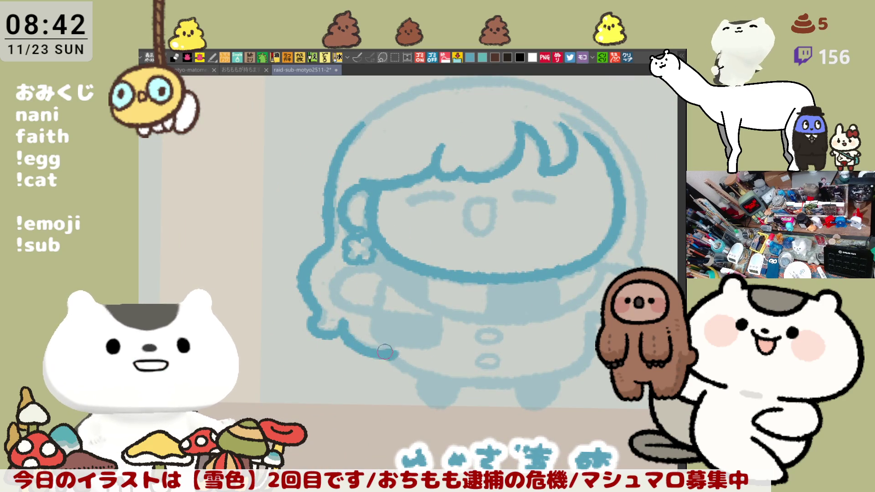
drag(346, 324, 387, 355)
key(ctrl+z)
drag(343, 325, 387, 355)
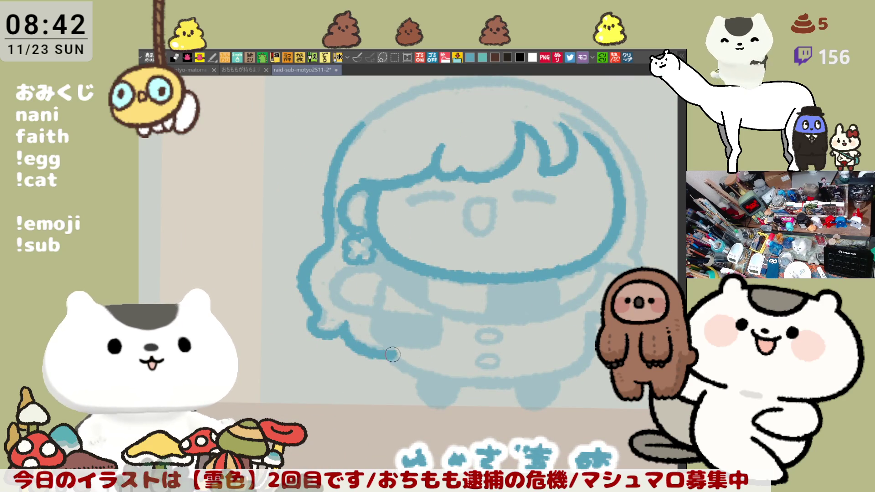
key(ctrl+z)
mouse_move(343, 324)
mouse_down()
mouse_move(367, 351)
mouse_move(388, 355)
mouse_up()
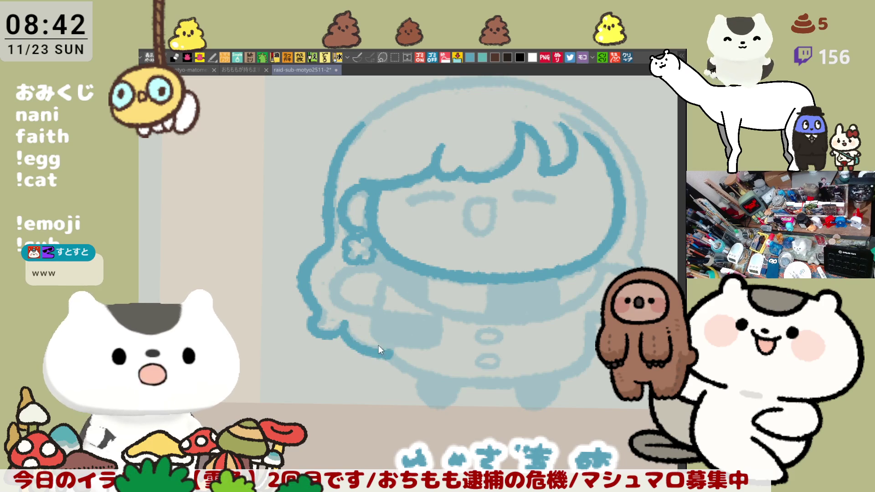
key(ctrl+z)
drag(345, 322, 387, 355)
key(ctrl+z)
mouse_move(343, 325)
mouse_down()
mouse_move(365, 353)
mouse_move(392, 354)
mouse_up()
key(h)
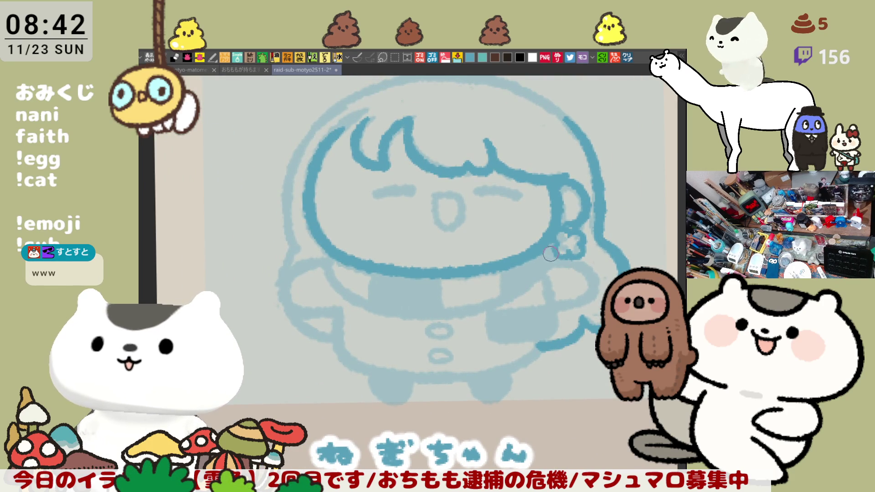
Ink the lower-left hair outline below the face in dark blue.
drag(328, 254, 363, 302)
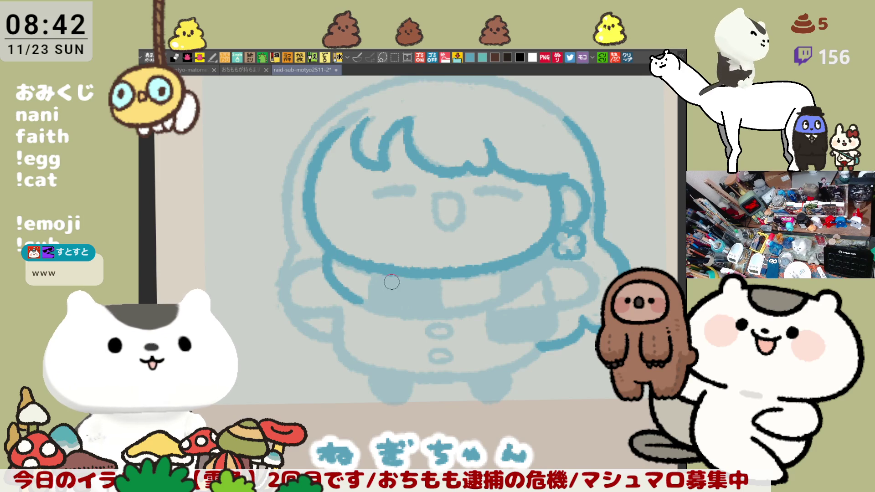
key(ctrl+z)
drag(328, 248, 364, 305)
key(ctrl+z)
drag(329, 248, 367, 306)
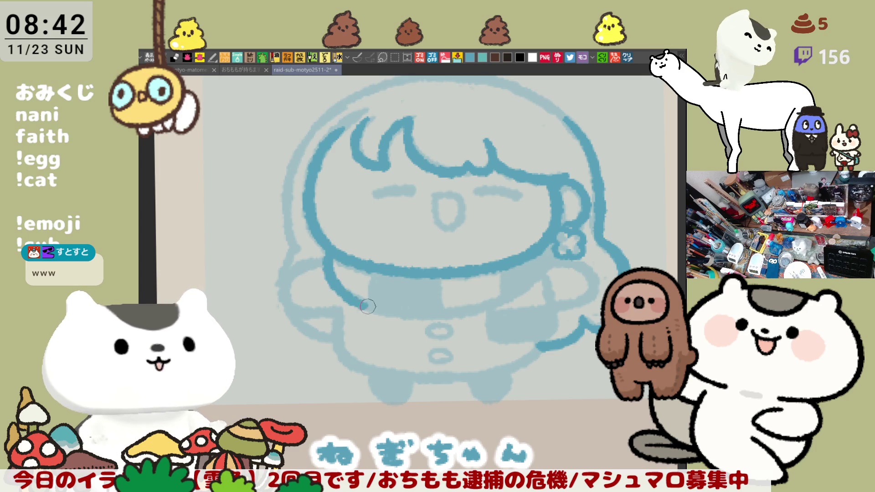
Ink the start of the scarf's lower edge just below the face, on the mirrored canvas.
key(h)
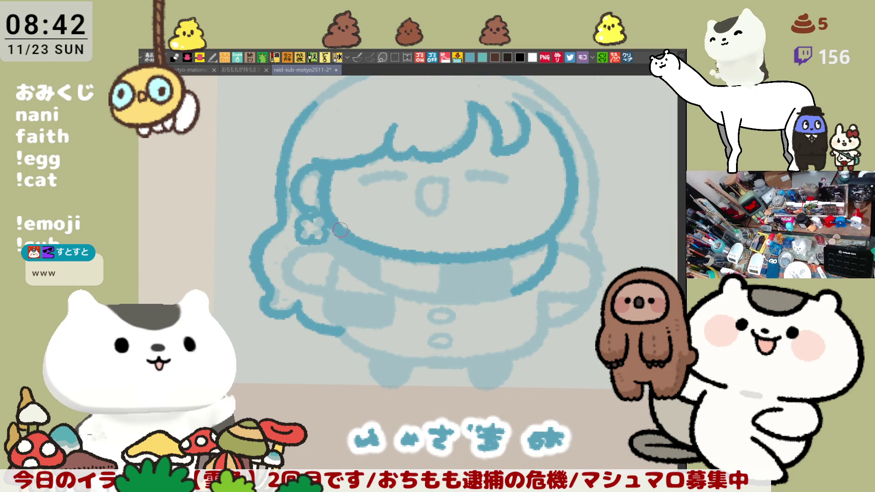
drag(330, 240, 368, 279)
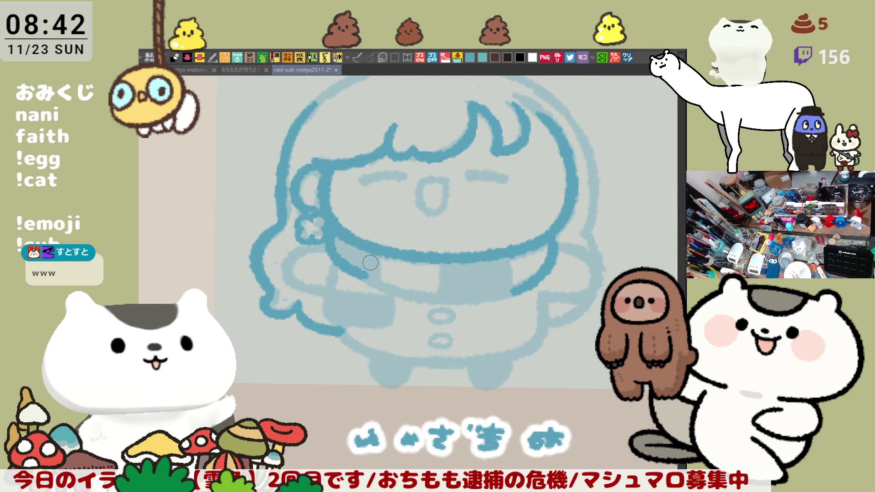
key(ctrl+z)
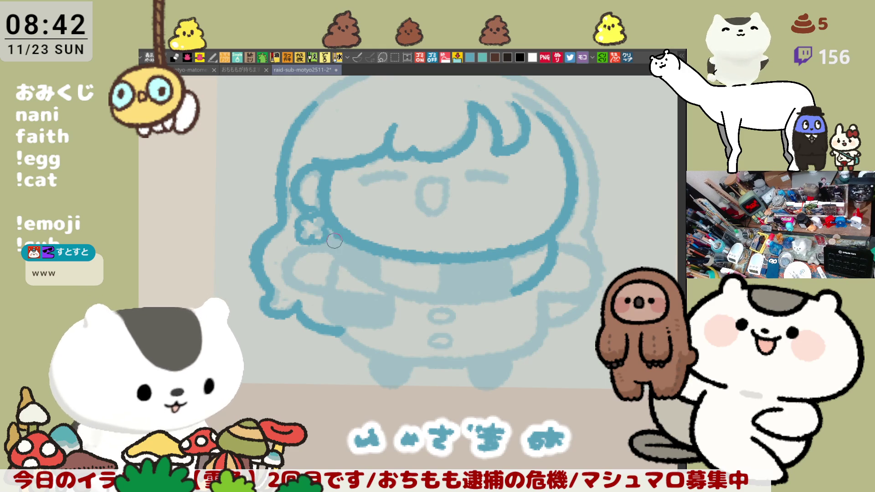
drag(334, 241, 360, 275)
drag(329, 232, 367, 278)
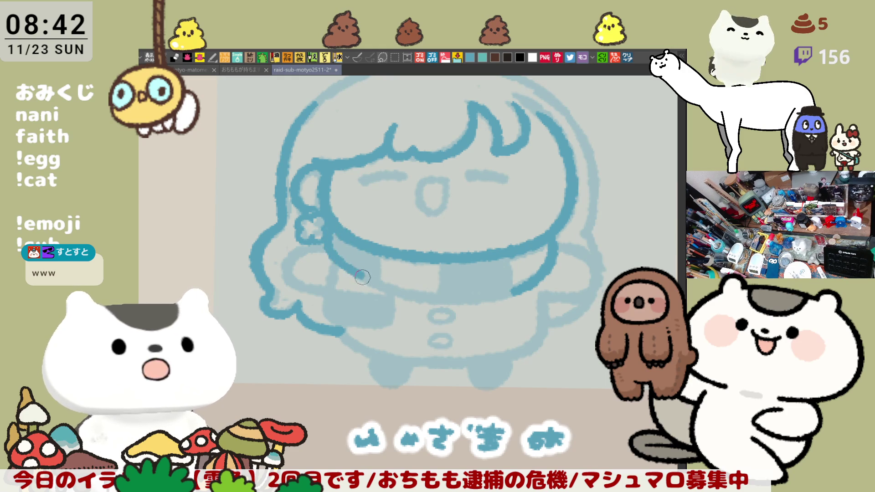
key(ctrl+z)
mouse_move(324, 224)
mouse_down()
mouse_move(339, 257)
mouse_move(359, 267)
mouse_up()
key(ctrl+z)
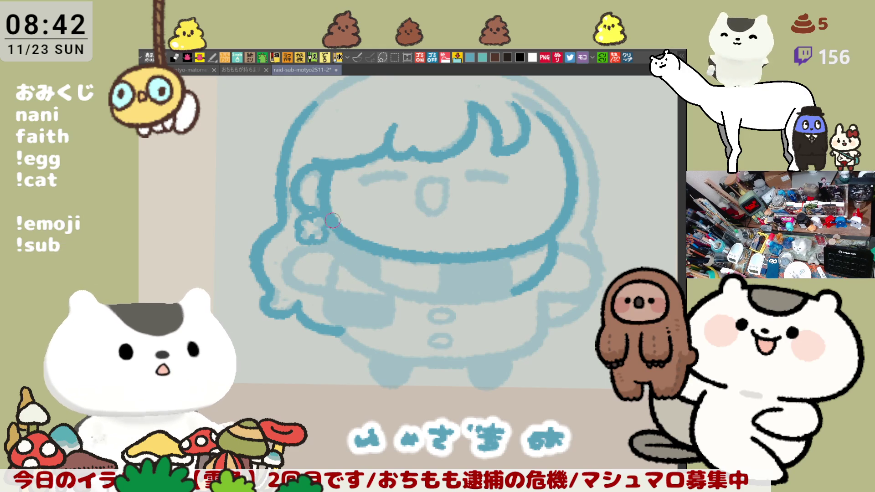
drag(325, 228, 358, 273)
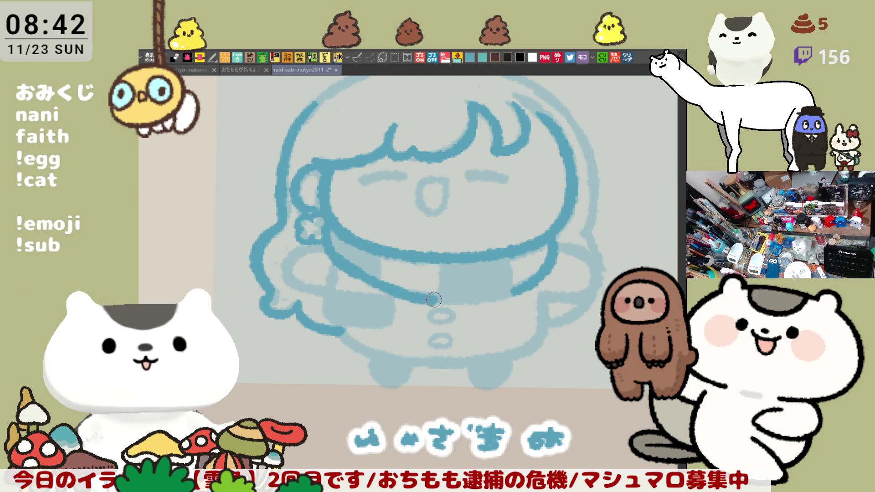
mouse_move(339, 223)
mouse_down()
mouse_move(361, 277)
mouse_move(376, 286)
mouse_up()
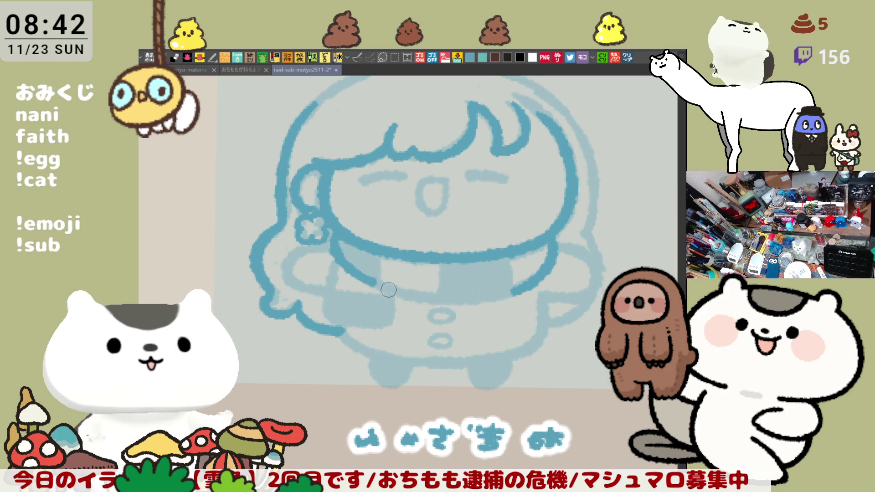
key(ctrl+z)
drag(327, 224, 362, 278)
key(ctrl+z)
Extend the scarf's lower edge across the bottom of the collar.
mouse_move(329, 227)
mouse_down()
mouse_move(369, 280)
mouse_move(477, 294)
mouse_up()
key(ctrl+z)
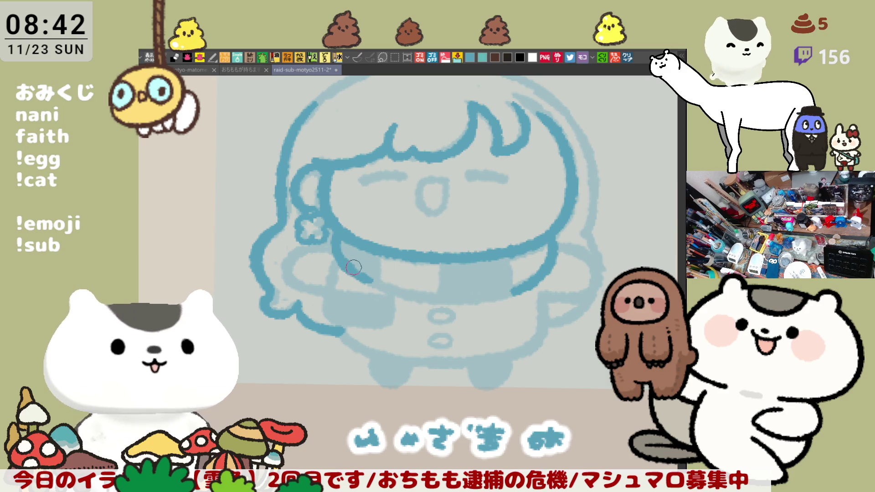
drag(354, 267, 472, 299)
key(ctrl+z)
mouse_move(352, 268)
mouse_down()
mouse_move(487, 297)
mouse_move(518, 288)
mouse_up()
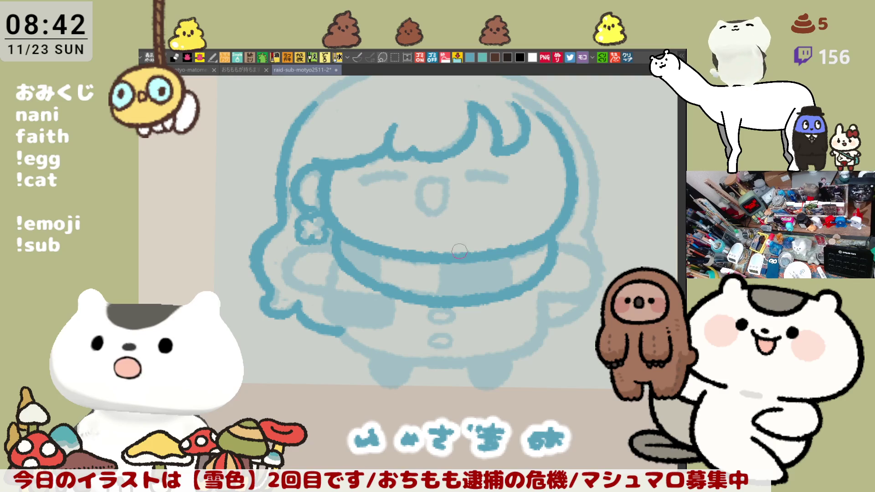
Draw the vertical stripe divisions across the scarf, including the right-hand one.
drag(383, 252, 381, 281)
drag(436, 255, 439, 288)
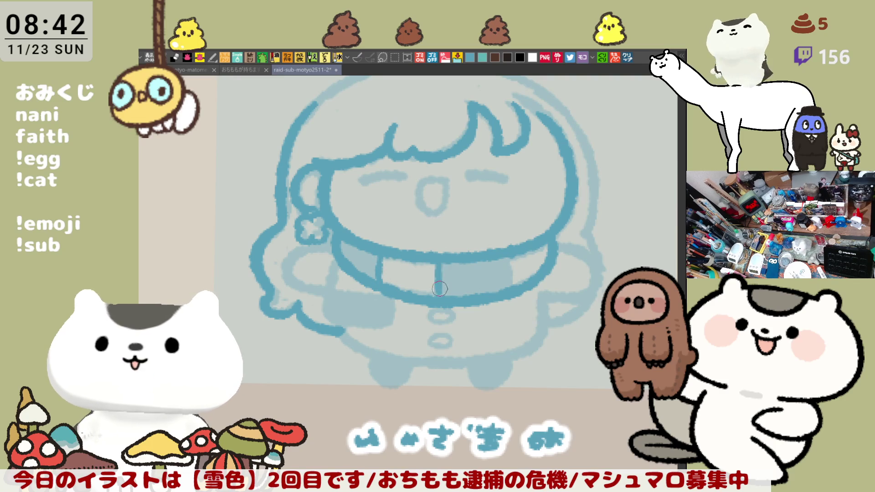
key(h)
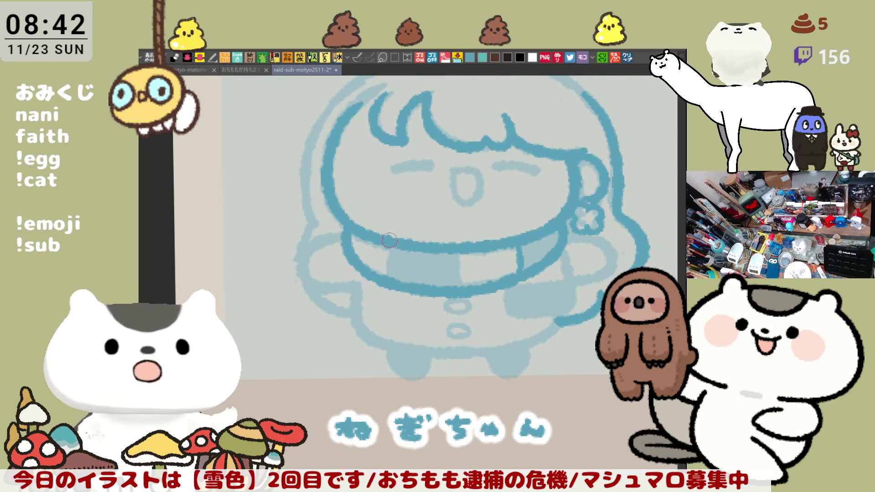
drag(390, 244, 388, 285)
key(ctrl+z)
key(ctrl+y)
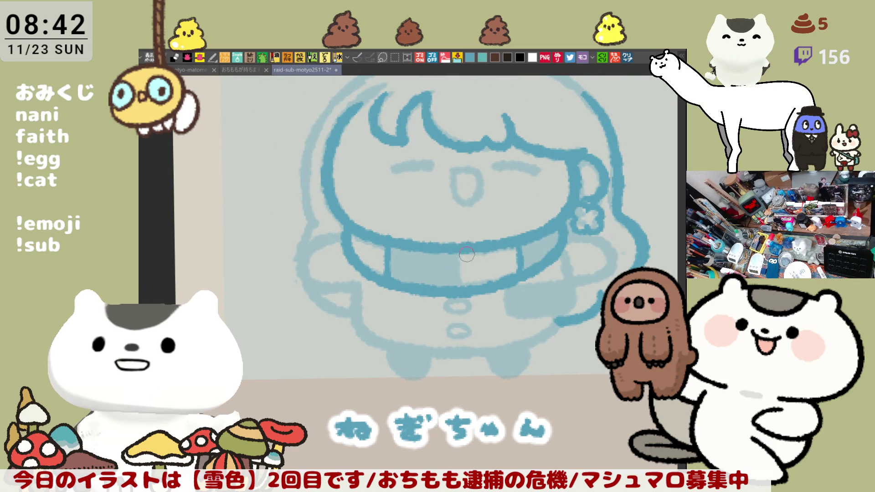
key(ctrl+z)
drag(467, 254, 466, 285)
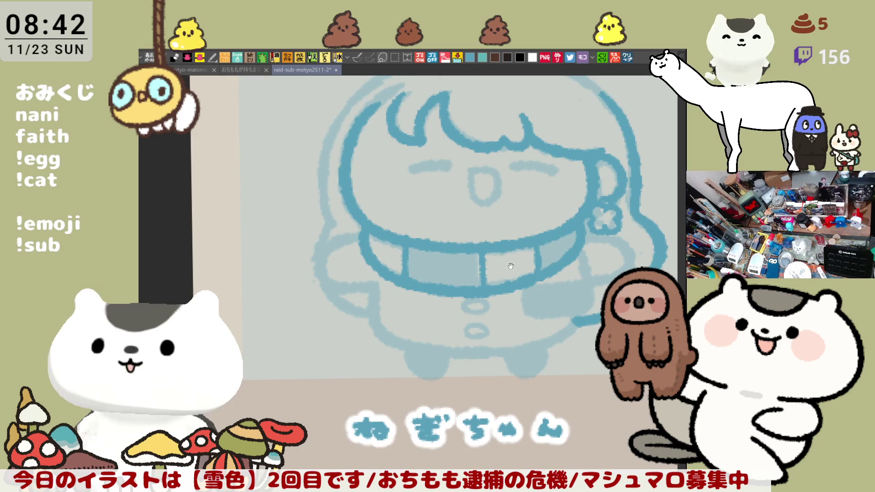
drag(512, 264, 404, 254)
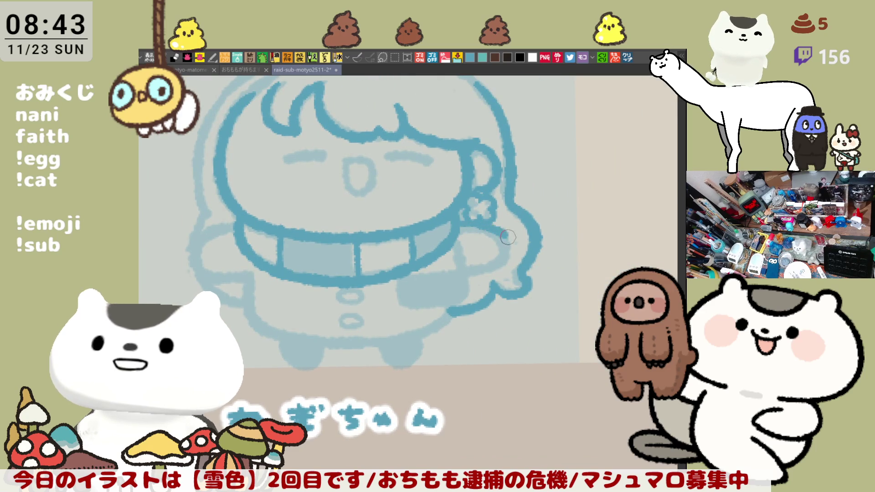
Outline the hand beside the scarf and connect it to the collar.
mouse_move(455, 227)
mouse_down()
mouse_move(503, 258)
mouse_move(469, 273)
mouse_up()
key(ctrl+z)
drag(454, 228, 470, 272)
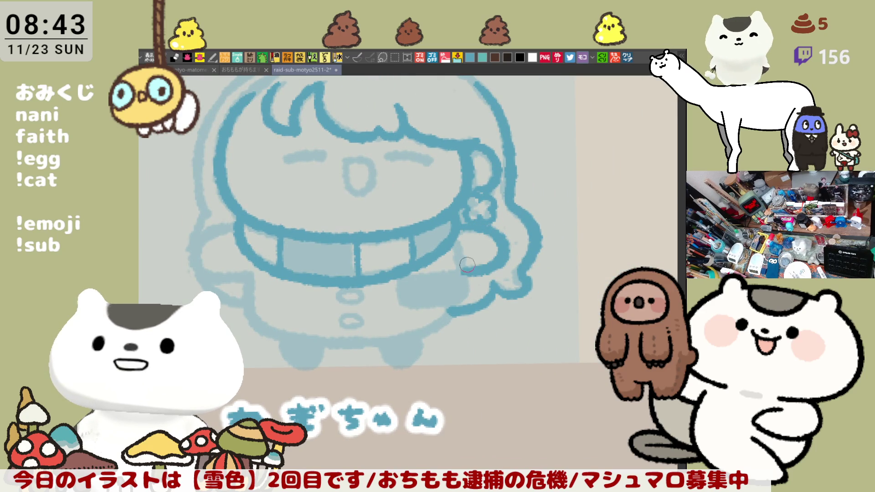
drag(403, 271, 453, 301)
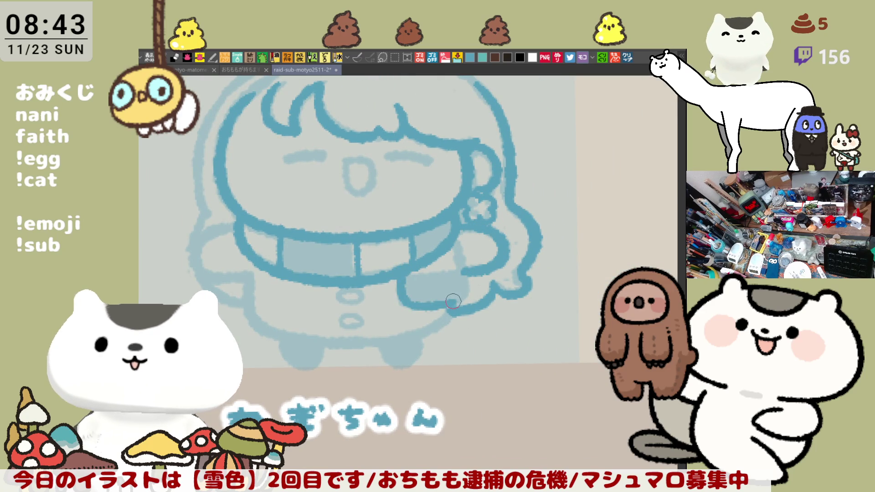
mouse_move(457, 240)
mouse_down()
mouse_move(465, 291)
mouse_move(458, 303)
mouse_up()
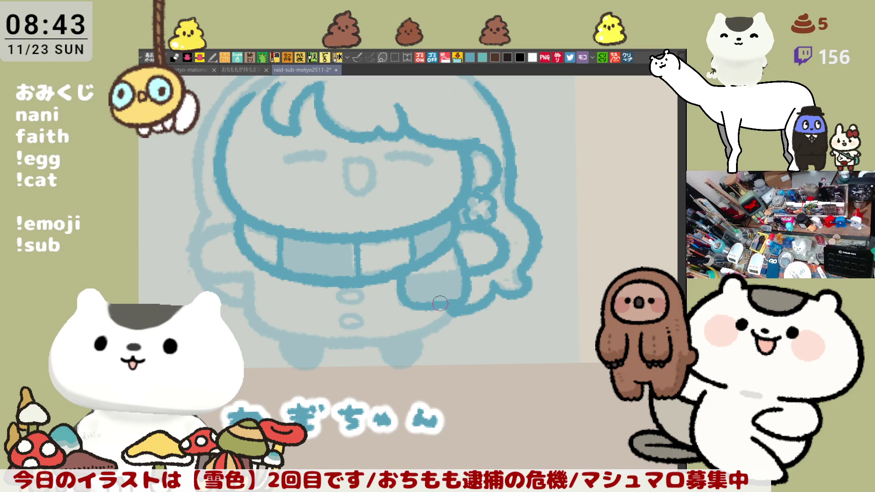
drag(405, 275, 460, 266)
key(ctrl+z)
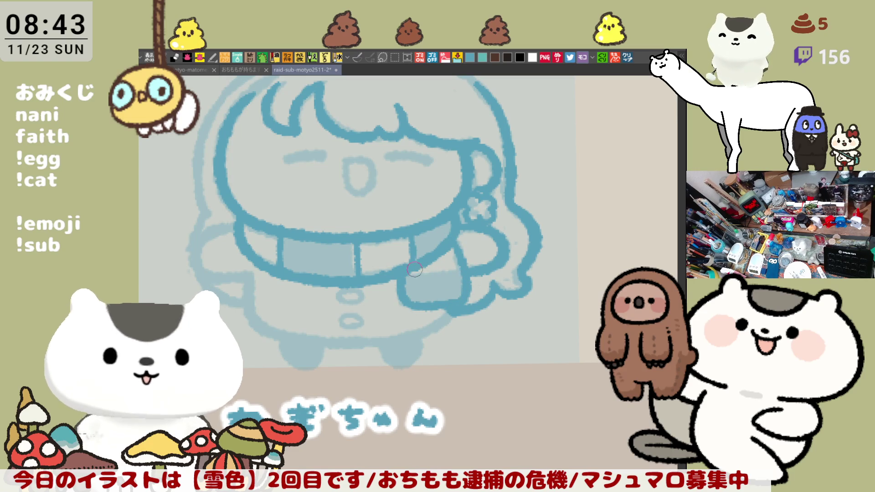
drag(406, 272, 458, 264)
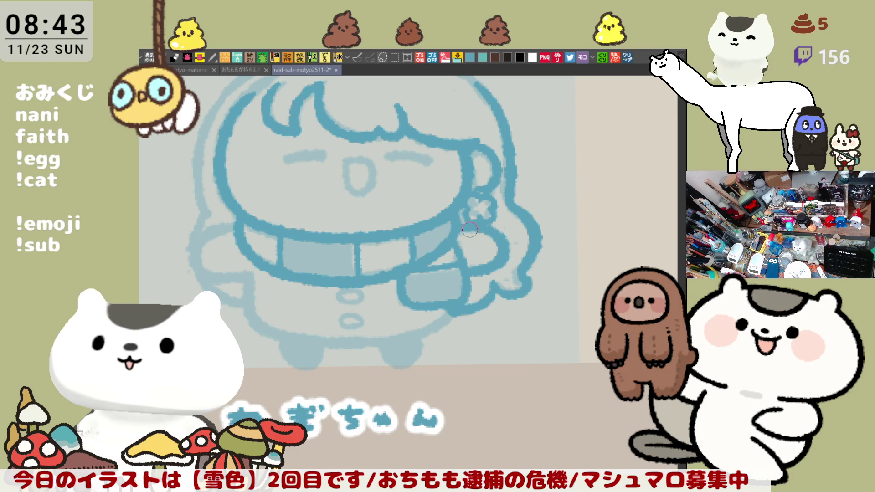
Ink the arm left of the collar as a thick curve bending downward.
drag(470, 230, 522, 230)
mouse_move(304, 229)
mouse_down()
mouse_move(270, 233)
mouse_move(262, 245)
mouse_move(285, 278)
mouse_move(308, 276)
mouse_up()
key(ctrl+z)
key(ctrl+z)
drag(255, 233, 300, 274)
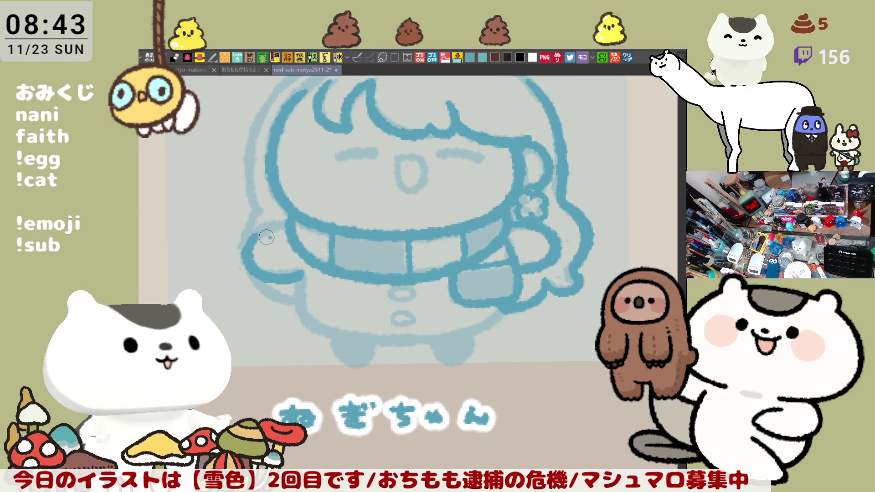
key(ctrl+z)
drag(263, 233, 306, 278)
key(ctrl+z)
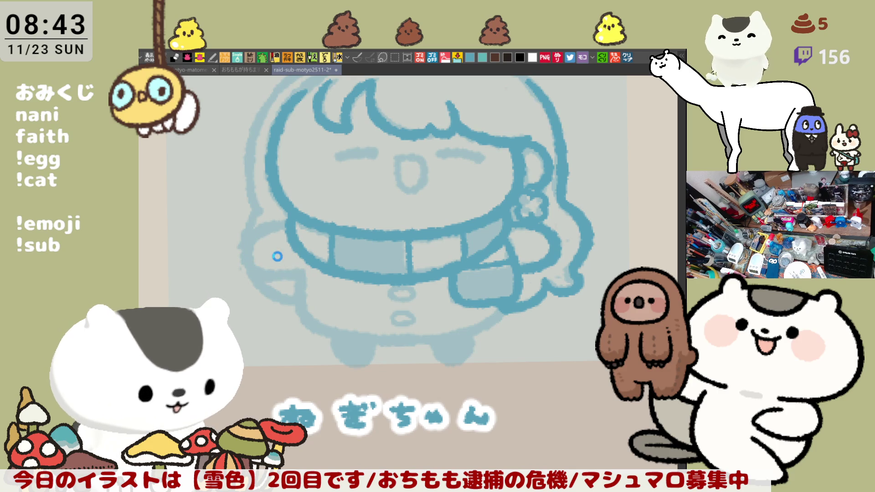
drag(255, 234, 299, 276)
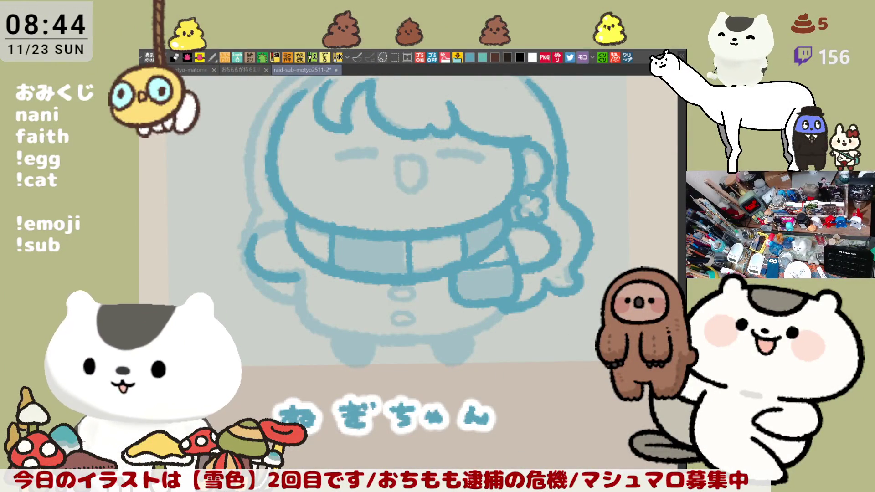
Trace the body's lower-left outline, panning to bring the lower figure into view.
mouse_move(307, 288)
mouse_down()
mouse_move(375, 304)
mouse_move(392, 342)
mouse_up()
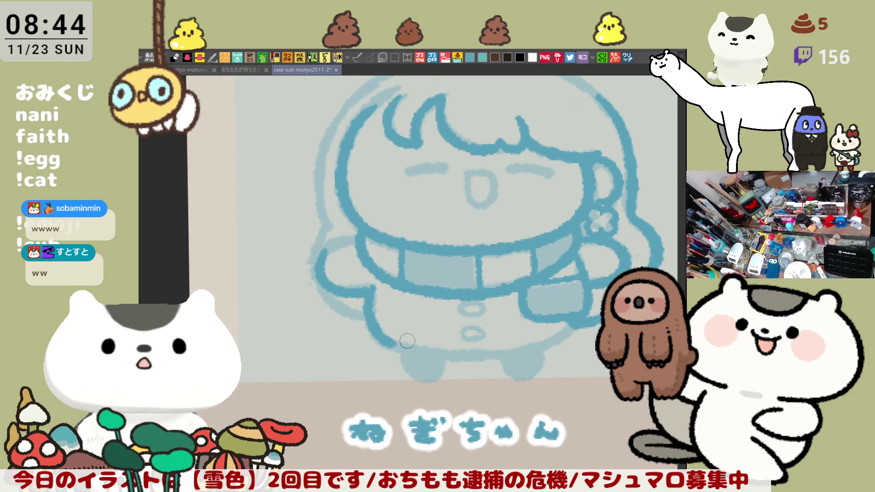
key(ctrl+z)
mouse_move(372, 279)
mouse_down()
mouse_move(370, 326)
mouse_move(394, 344)
mouse_up()
mouse_move(406, 358)
mouse_down()
mouse_move(363, 301)
mouse_move(409, 294)
mouse_up()
key(ctrl+z)
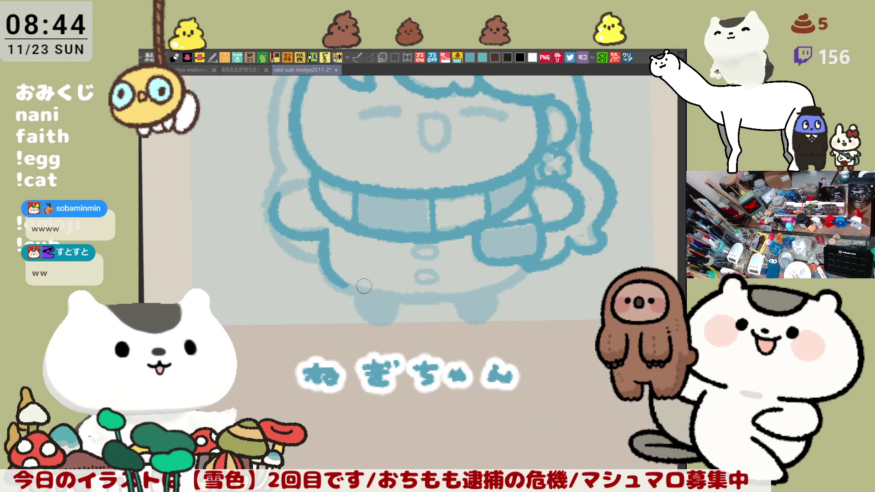
drag(327, 269, 381, 295)
drag(360, 183, 418, 231)
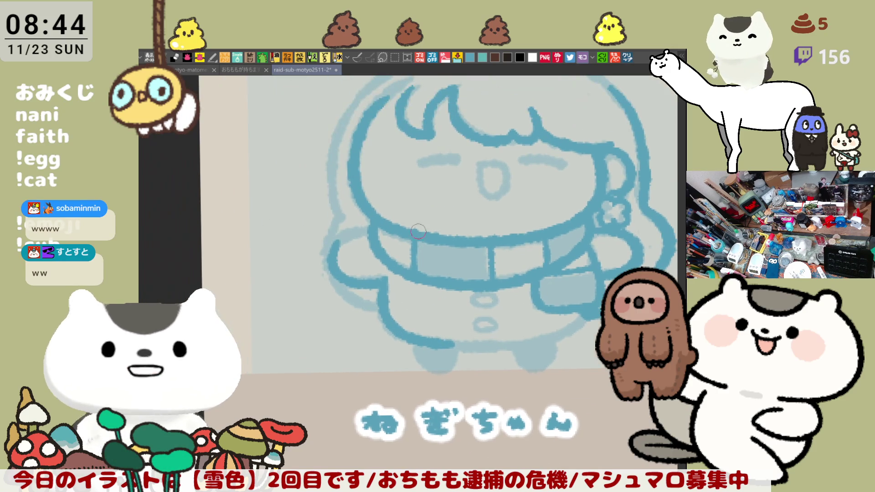
mouse_move(397, 200)
mouse_down()
mouse_move(452, 196)
mouse_move(474, 179)
mouse_up()
key(ctrl+z)
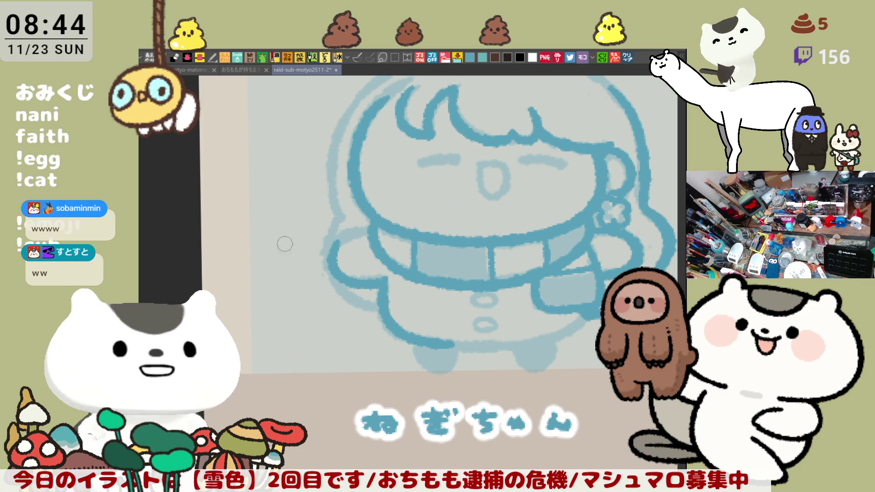
drag(288, 246, 324, 191)
key(ctrl+z)
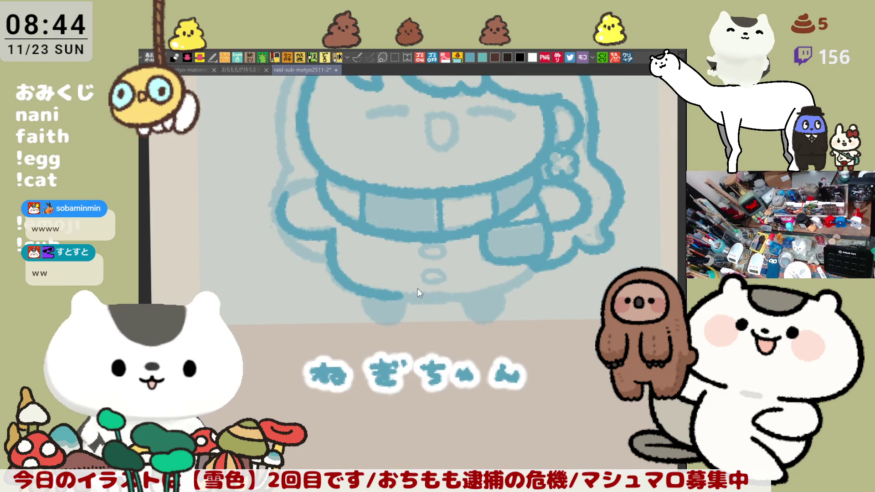
On the mirrored canvas, redraw the lower-left outline and close the body's bottom edge.
key(h)
key(ctrl+z)
drag(319, 272, 371, 303)
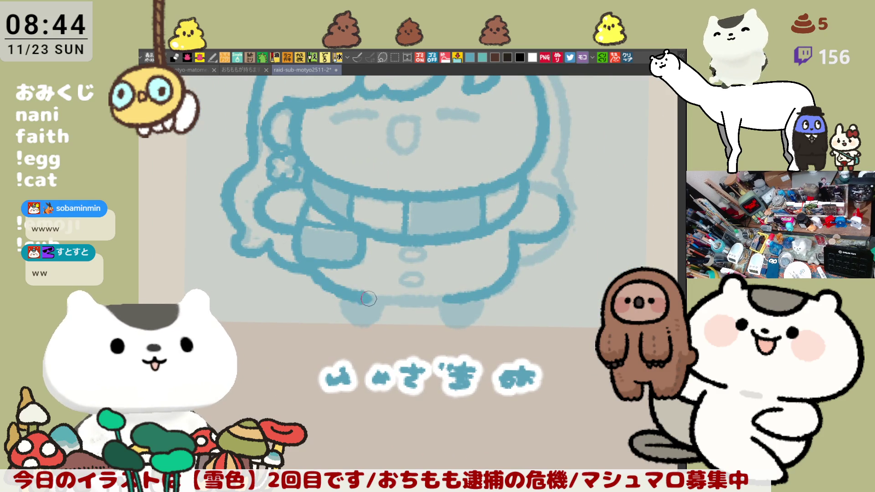
key(ctrl+z)
mouse_move(314, 264)
mouse_down()
mouse_move(329, 283)
mouse_move(399, 301)
mouse_up()
key(ctrl+z)
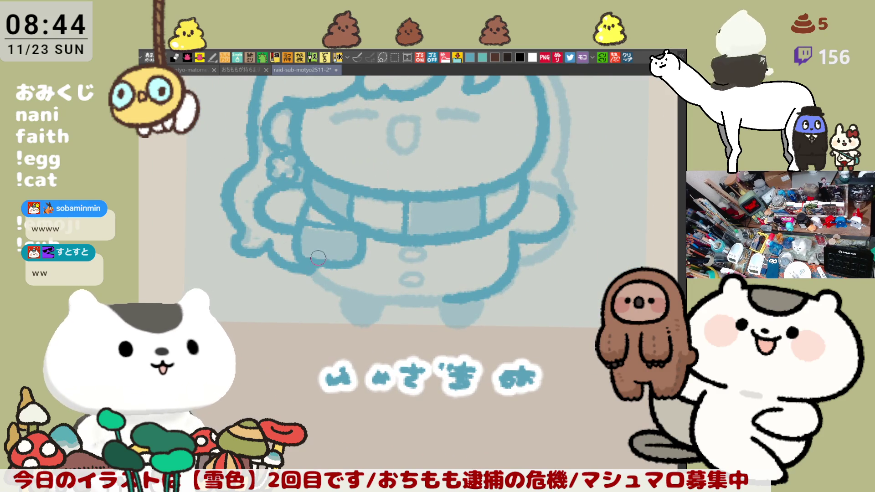
drag(318, 271, 373, 297)
key(ctrl+z)
mouse_move(318, 263)
mouse_down()
mouse_move(399, 300)
mouse_move(451, 300)
mouse_up()
key(ctrl+z)
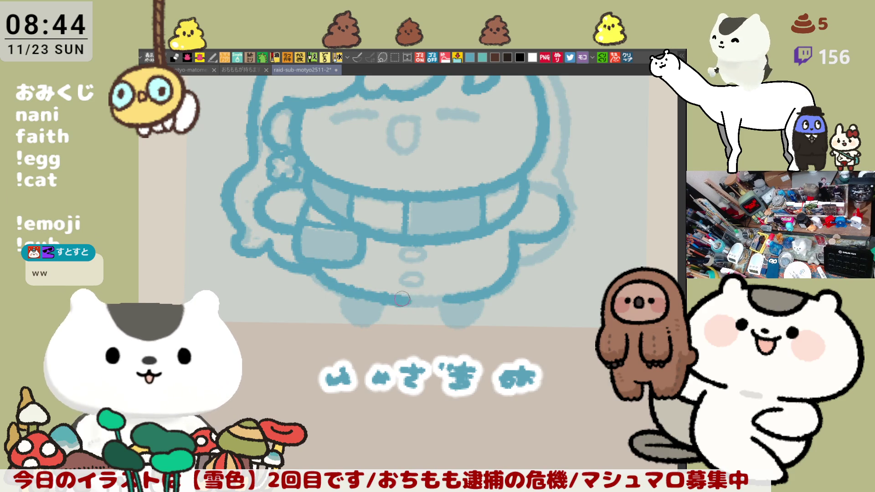
drag(393, 297, 469, 298)
key(ctrl+z)
drag(397, 299, 453, 298)
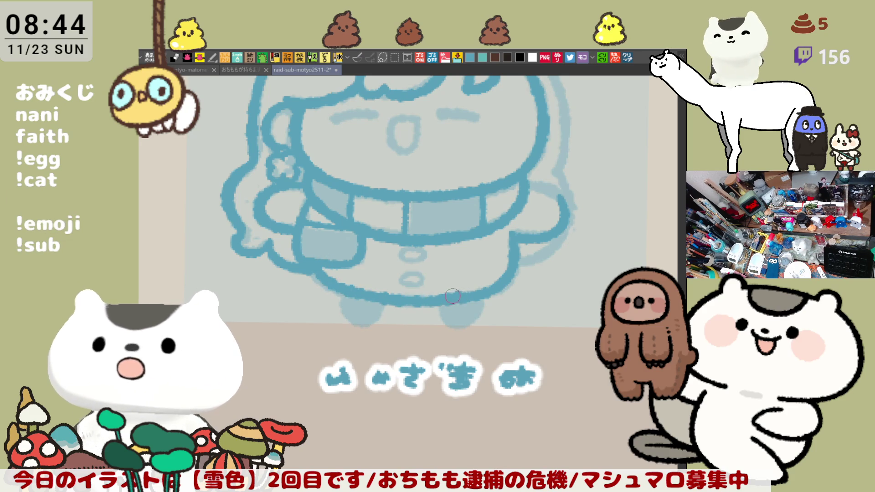
key(ctrl+z)
Redraw the continuous lower-left-to-bottom body outline, then return the view to normal.
key(ctrl+z)
mouse_move(315, 266)
mouse_down()
mouse_move(388, 300)
mouse_move(410, 300)
mouse_up()
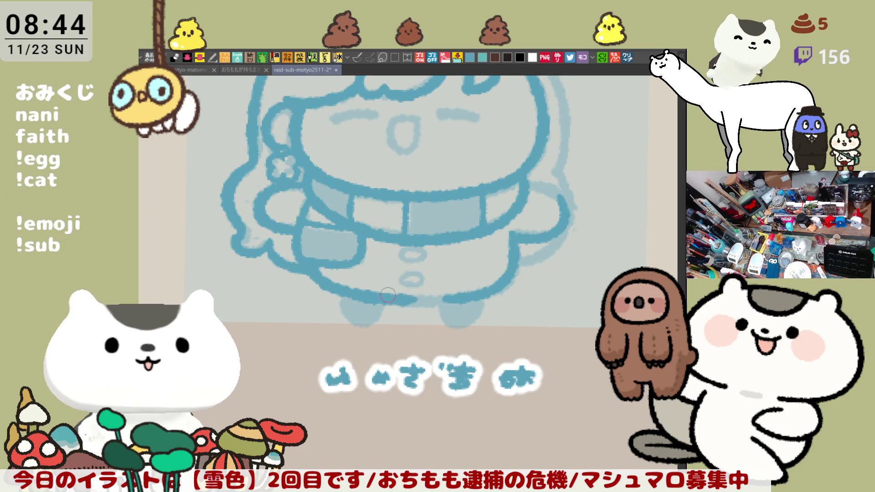
key(ctrl+z)
drag(314, 268, 397, 301)
key(ctrl+z)
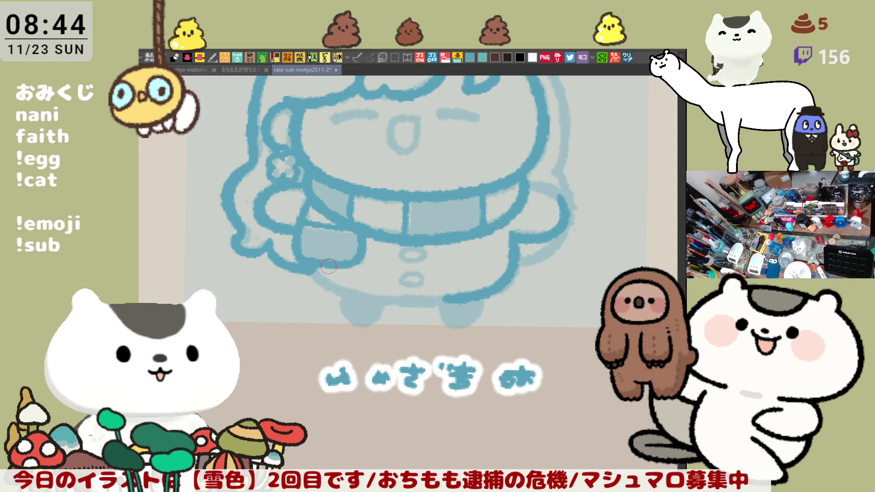
mouse_move(314, 268)
mouse_down()
mouse_move(337, 290)
mouse_move(377, 302)
mouse_up()
key(ctrl+z)
mouse_move(315, 268)
mouse_down()
mouse_move(337, 289)
mouse_move(385, 306)
mouse_move(454, 300)
mouse_up()
key(ctrl+z)
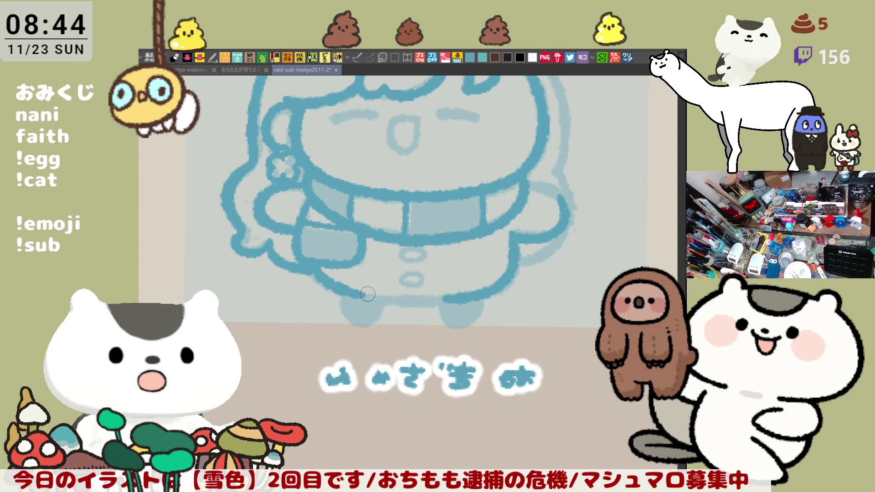
drag(348, 288, 455, 299)
key(ctrl+z)
key(ctrl+z)
key(ctrl+z)
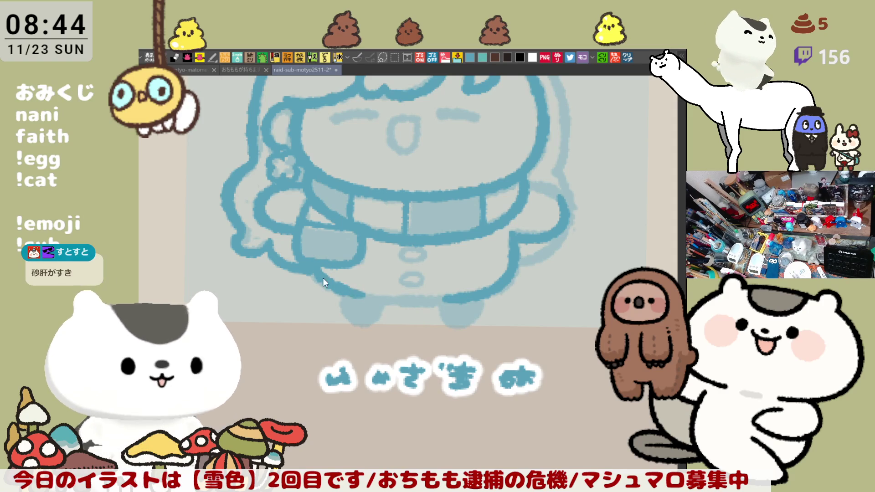
mouse_move(314, 255)
mouse_down()
mouse_move(389, 297)
mouse_move(449, 297)
mouse_up()
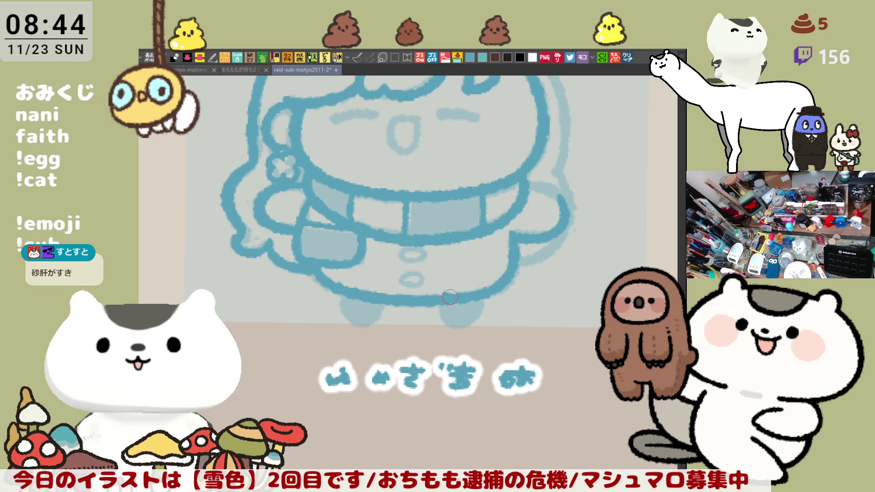
key(h)
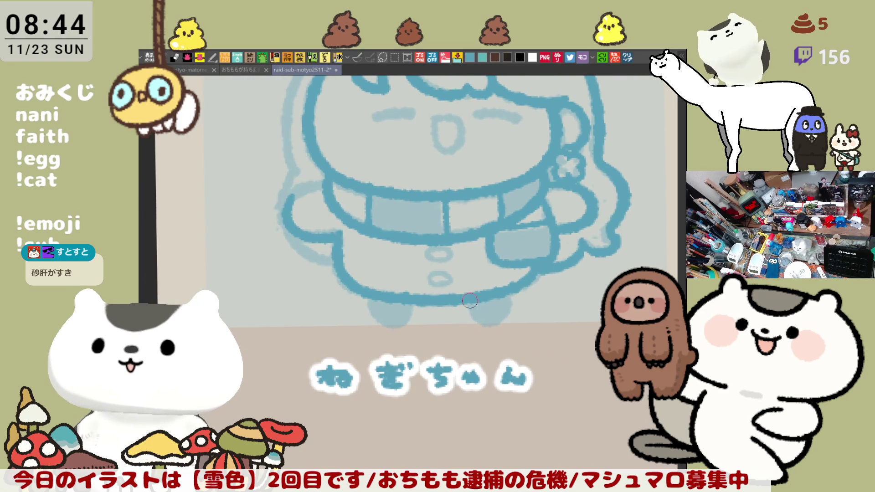
Outline the girl's left foot, redrawing the stroke once.
mouse_move(391, 302)
mouse_down()
mouse_move(371, 319)
mouse_move(415, 309)
mouse_up()
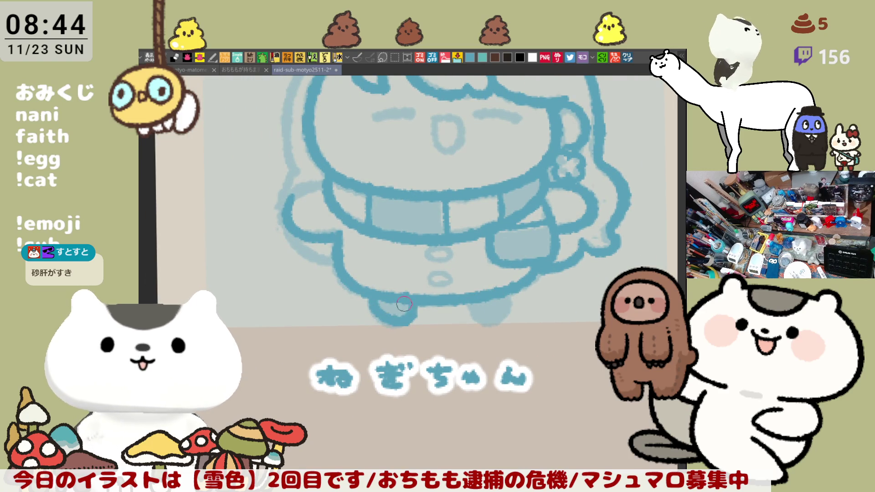
key(ctrl+z)
drag(366, 296, 411, 298)
key(ctrl+z)
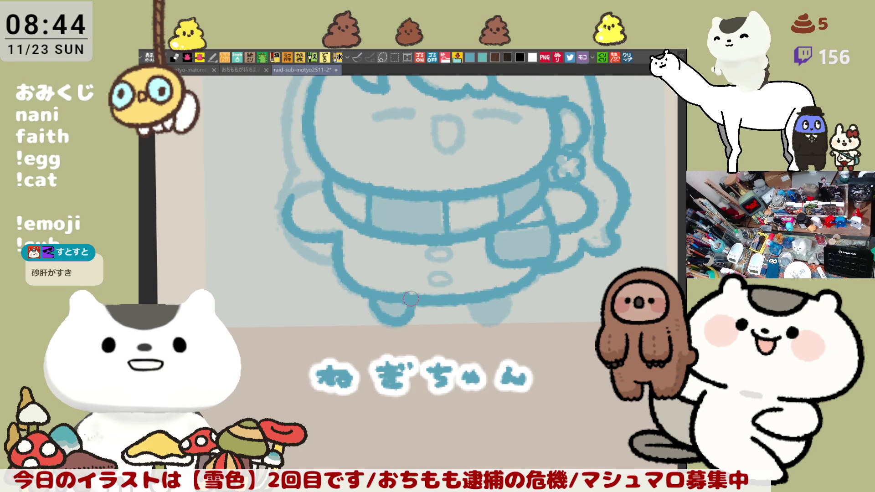
Outline the right foot and try a U-shaped line under the collar, then undo it.
mouse_move(477, 313)
mouse_down()
mouse_move(511, 297)
mouse_move(506, 292)
mouse_up()
key(ctrl+z)
key(ctrl+z)
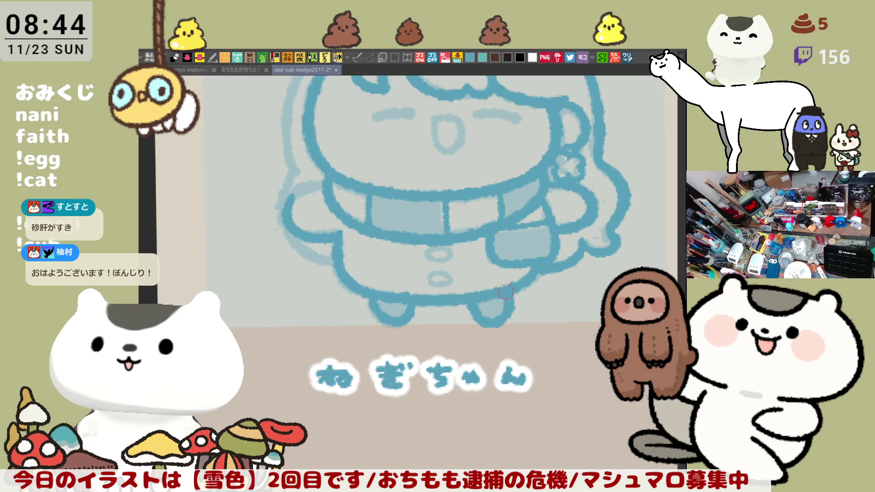
drag(447, 265, 484, 297)
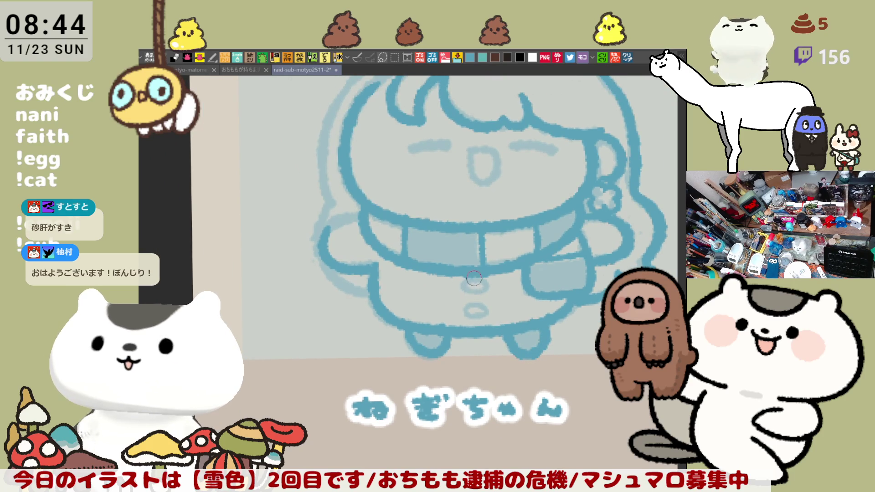
key(ctrl+z)
mouse_move(462, 279)
mouse_down()
mouse_move(486, 282)
mouse_move(473, 304)
mouse_move(512, 338)
mouse_up()
key(ctrl+z)
key(ctrl+z)
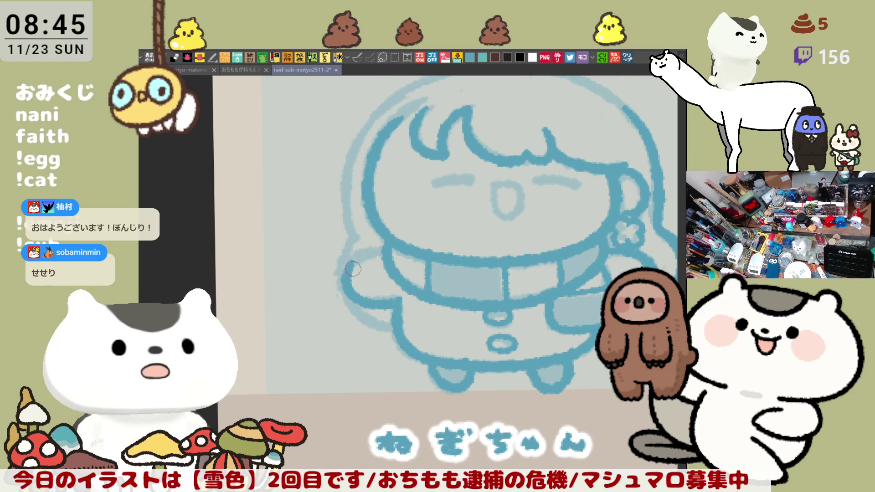
drag(383, 267, 410, 297)
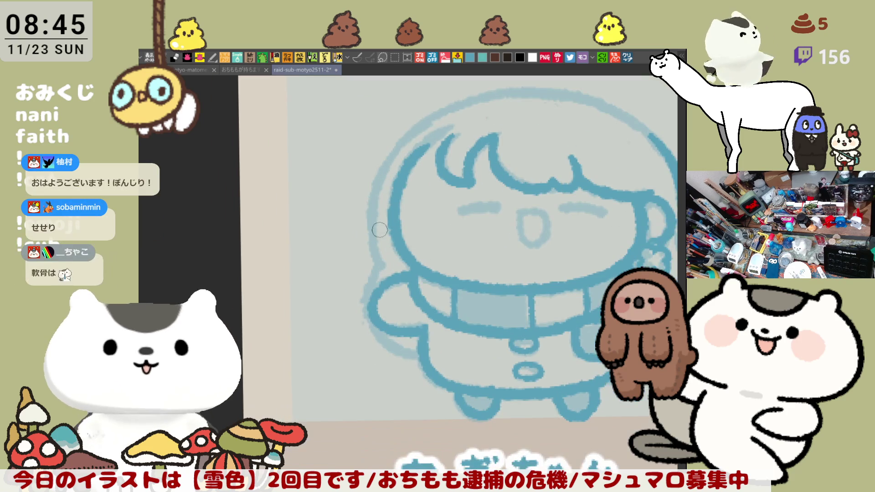
drag(406, 135, 382, 271)
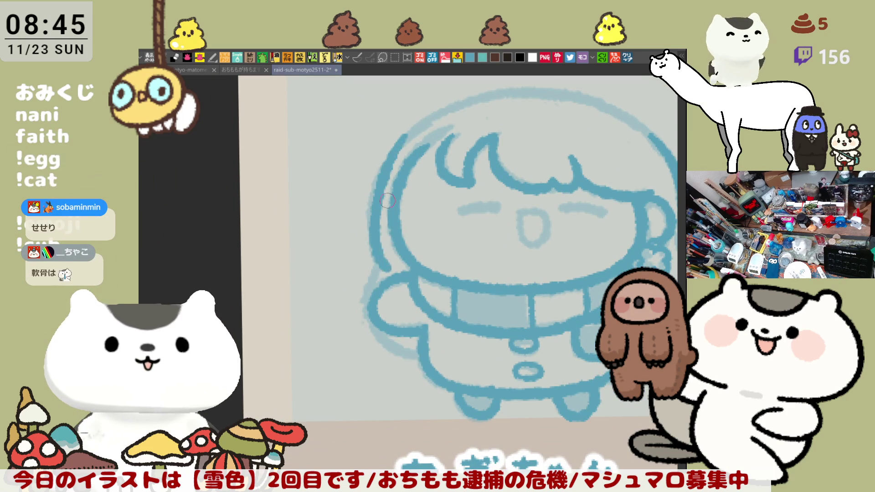
key(ctrl+z)
drag(406, 131, 384, 260)
key(ctrl+z)
mouse_move(407, 131)
mouse_down()
mouse_move(369, 215)
mouse_move(379, 267)
mouse_move(364, 321)
mouse_up()
key(ctrl+z)
mouse_move(381, 261)
mouse_down()
mouse_move(371, 315)
mouse_move(416, 359)
mouse_up()
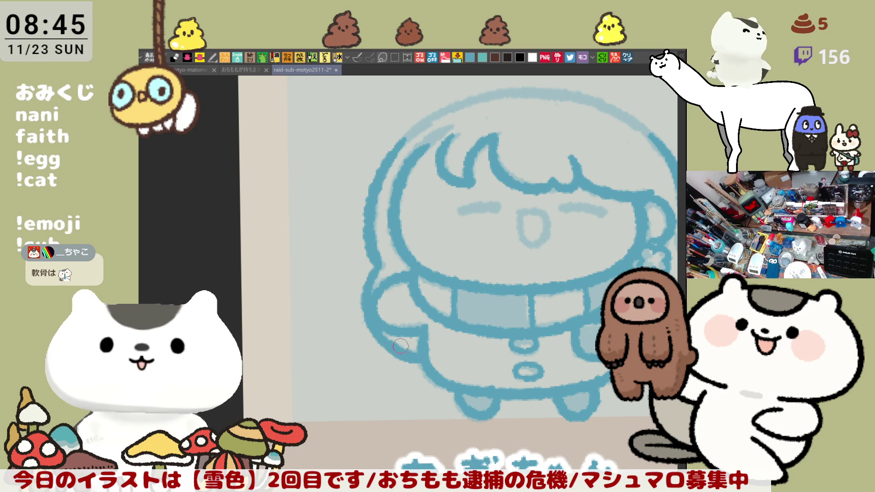
drag(395, 340, 365, 318)
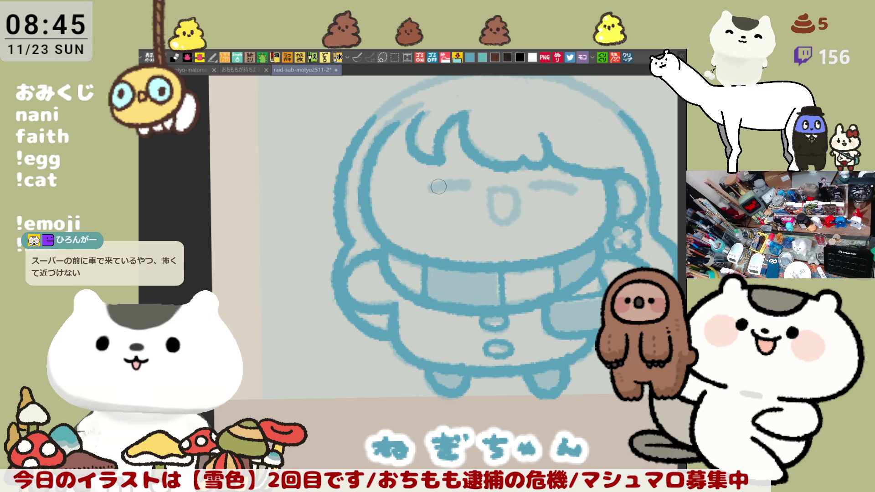
Ink both closed eyes in darker blue and attempt the open mouth outline.
mouse_move(431, 189)
mouse_down()
mouse_move(461, 184)
mouse_move(435, 187)
mouse_move(448, 185)
mouse_up()
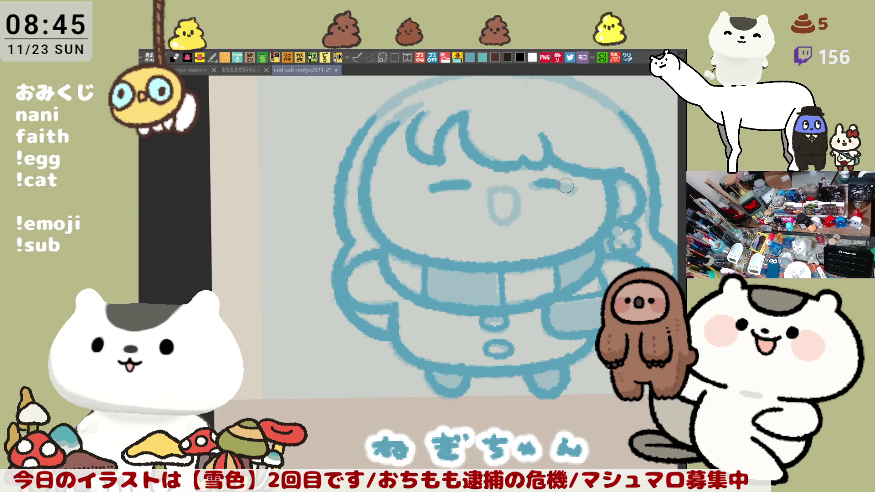
mouse_move(553, 184)
mouse_down()
mouse_move(530, 185)
mouse_move(577, 191)
mouse_move(554, 187)
mouse_move(567, 189)
mouse_up()
mouse_move(490, 189)
mouse_down()
mouse_move(519, 196)
mouse_move(494, 190)
mouse_move(515, 200)
mouse_move(492, 214)
mouse_move(519, 198)
mouse_move(485, 228)
mouse_up()
key(ctrl+z)
key(ctrl+z)
key(ctrl+z)
key(ctrl+z)
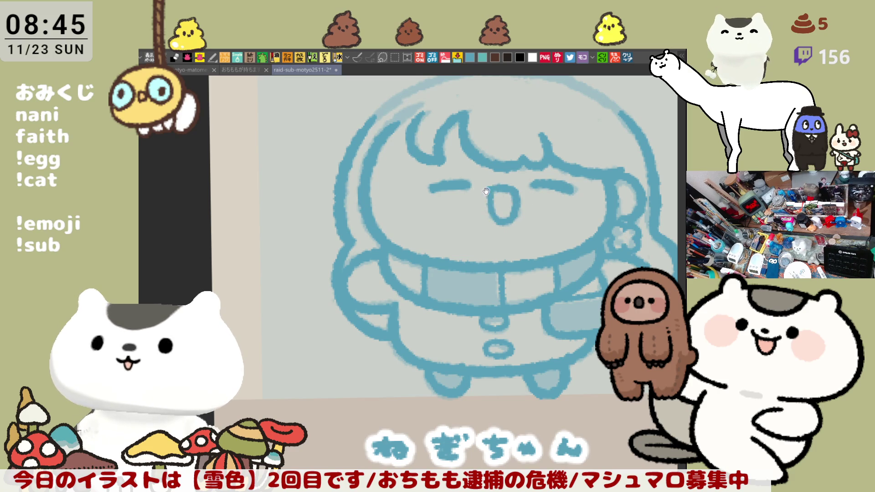
scroll(490, 245, up, 3)
key(h)
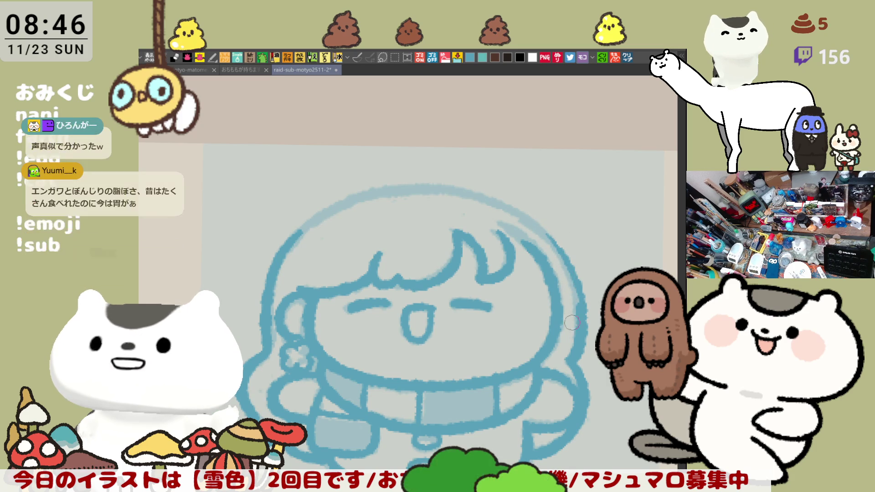
Rotate the canvas and ink the face edge beside the hair curl in darker blue.
key(h)
mouse_move(366, 308)
mouse_down()
mouse_move(461, 286)
mouse_move(529, 204)
mouse_up()
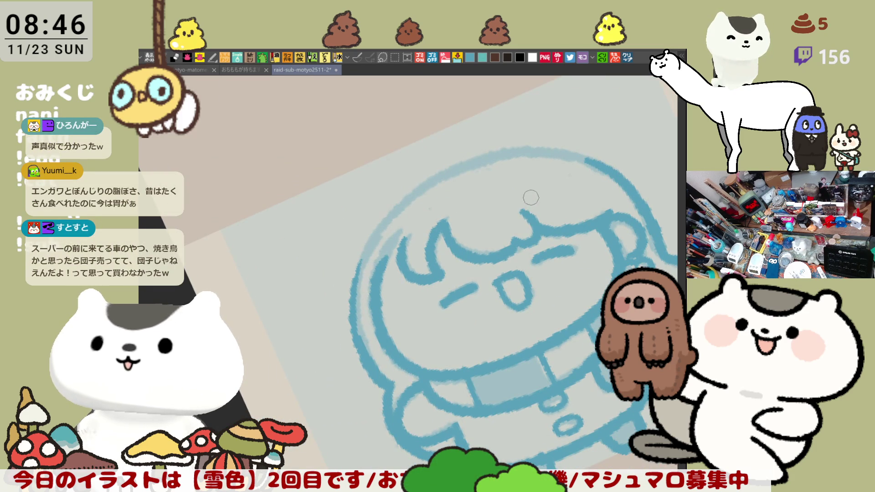
drag(540, 191, 464, 193)
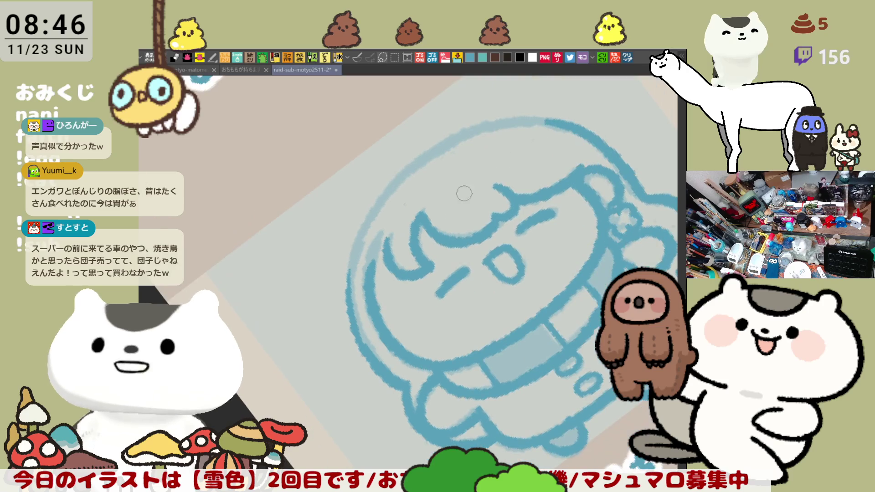
drag(386, 238, 377, 272)
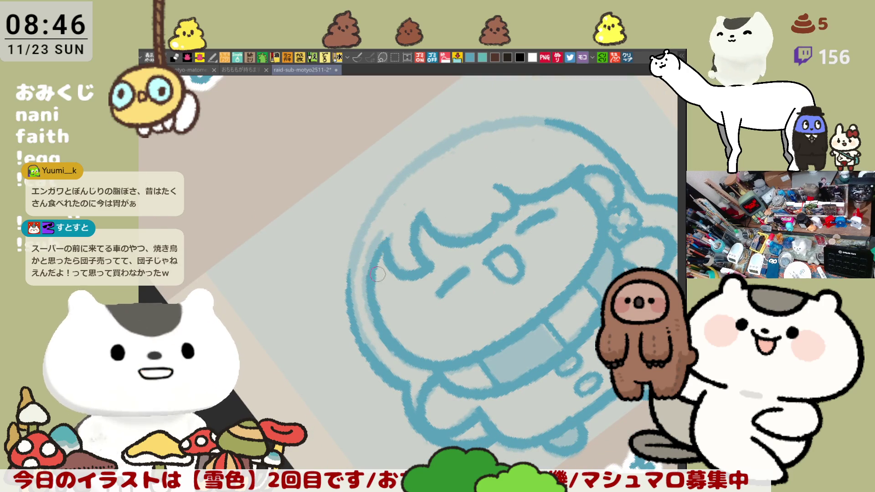
drag(385, 240, 380, 265)
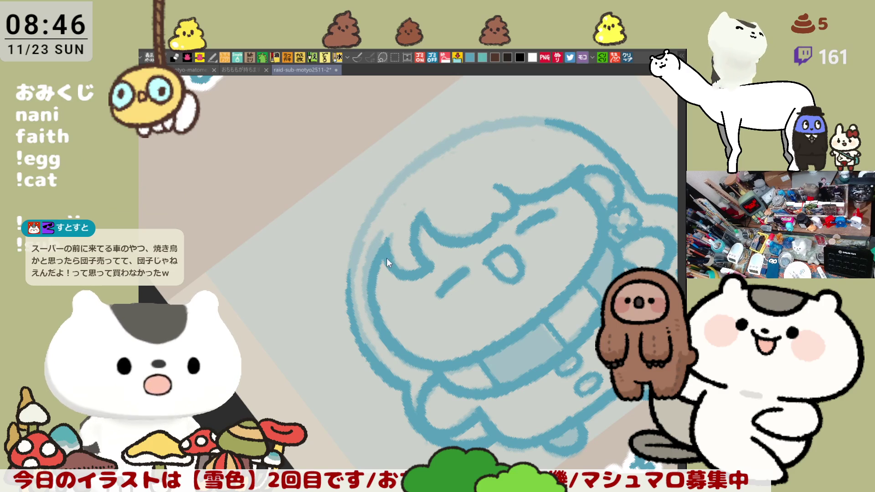
drag(386, 261, 378, 318)
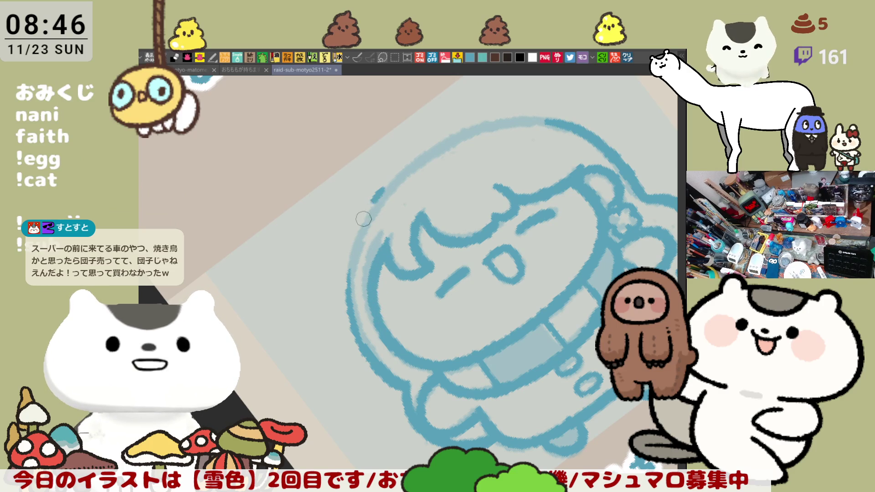
Redraw the face's full side outline until clean, then rotate the canvas upright.
mouse_move(382, 194)
mouse_down()
mouse_move(347, 273)
mouse_move(351, 326)
mouse_up()
key(ctrl+z)
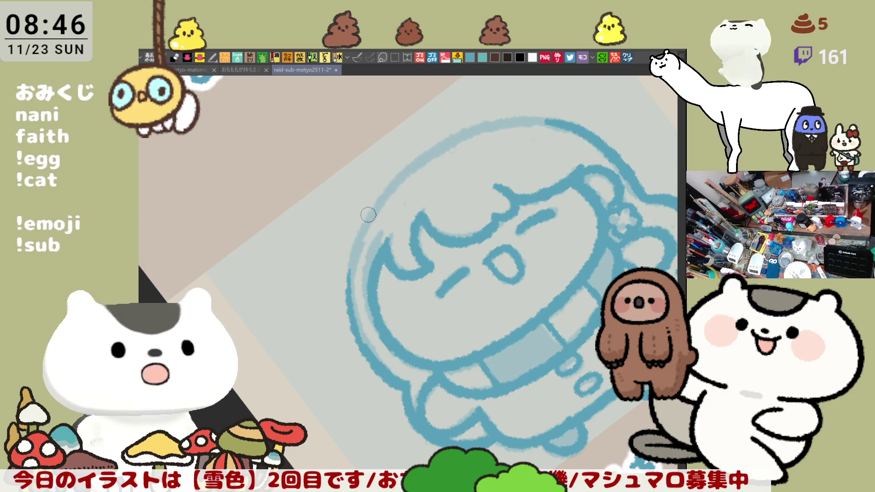
drag(365, 211, 346, 305)
key(ctrl+z)
drag(368, 207, 352, 333)
key(ctrl+z)
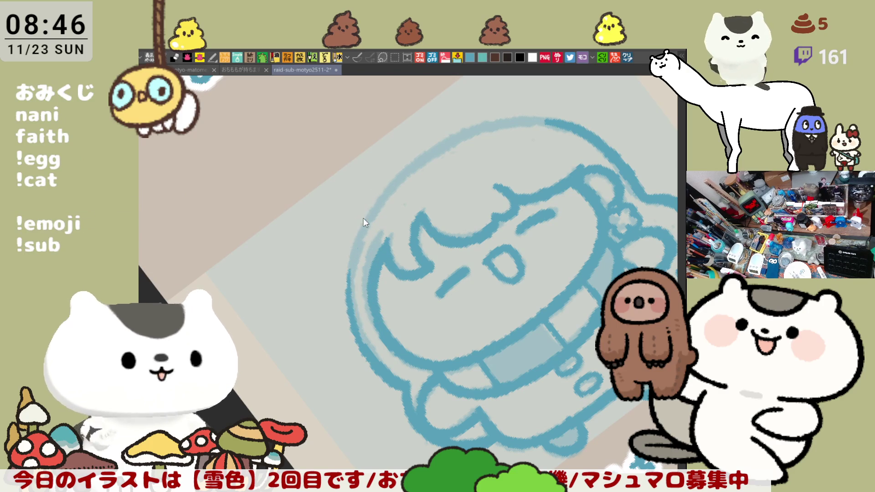
drag(367, 207, 355, 333)
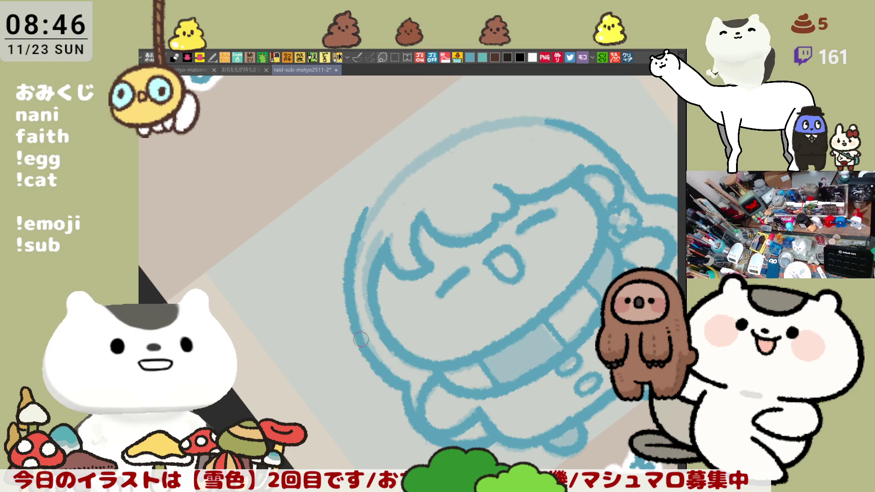
key(ctrl+z)
drag(369, 201, 357, 323)
key(ctrl+z)
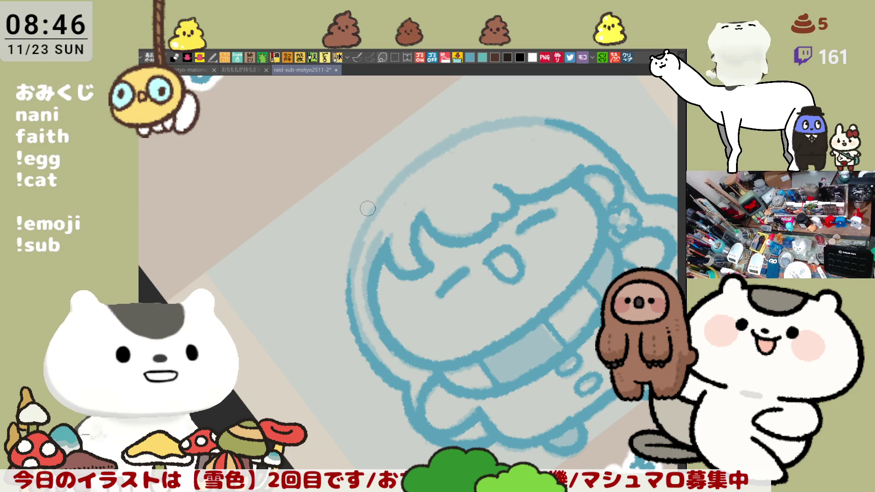
drag(367, 205, 355, 330)
key(ctrl+z)
drag(368, 206, 354, 326)
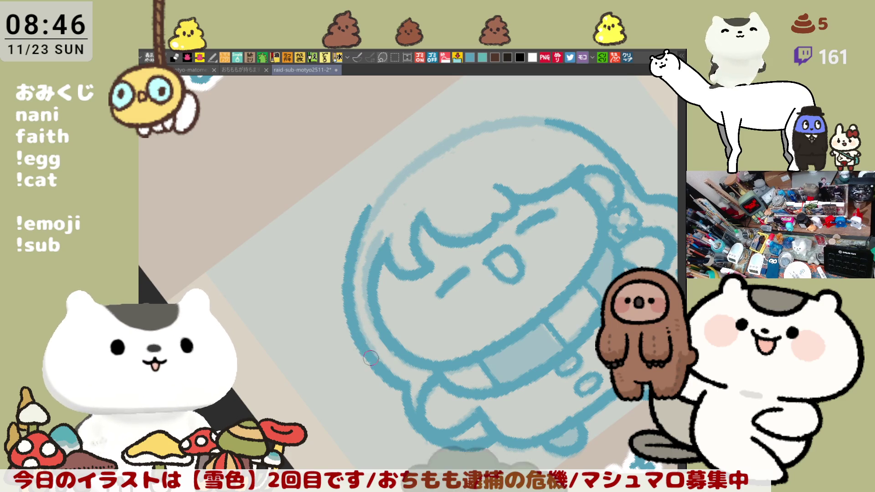
mouse_move(372, 289)
mouse_down()
mouse_move(520, 221)
mouse_move(473, 223)
mouse_move(546, 224)
mouse_up()
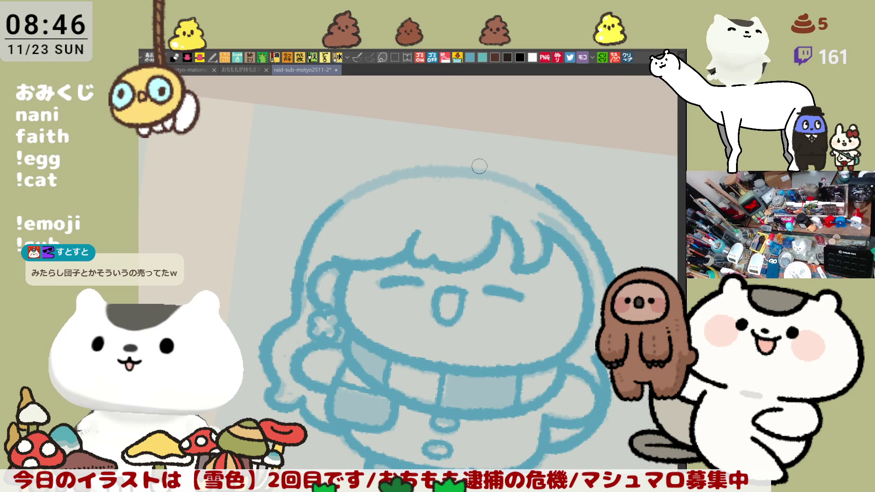
drag(476, 167, 542, 188)
key(ctrl+z)
drag(472, 165, 554, 199)
key(ctrl+z)
key(ctrl+z)
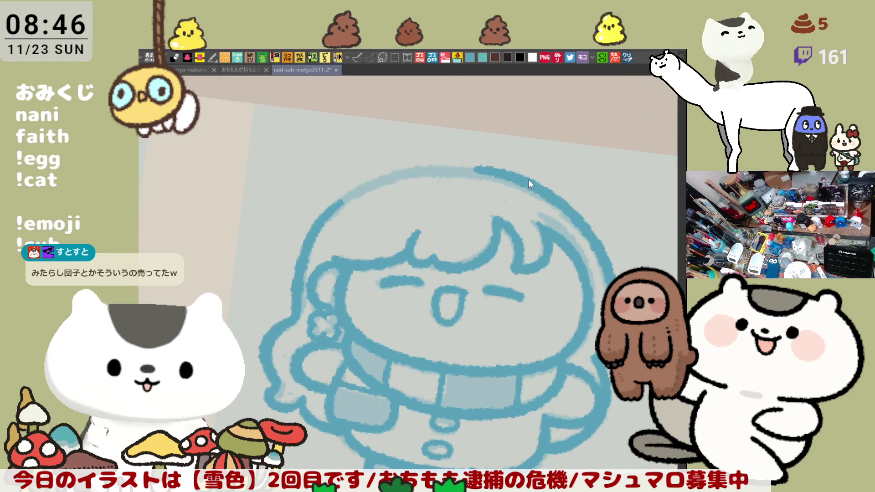
key(ctrl+z)
mouse_move(334, 139)
mouse_down()
mouse_move(419, 157)
mouse_move(461, 187)
mouse_move(411, 160)
mouse_move(463, 191)
mouse_up()
key(ctrl+z)
key(ctrl+z)
mouse_move(374, 145)
mouse_down()
mouse_move(339, 143)
mouse_move(445, 183)
mouse_up()
key(ctrl+z)
mouse_move(341, 149)
mouse_down()
mouse_move(383, 152)
mouse_move(467, 191)
mouse_up()
key(ctrl+z)
drag(339, 142, 463, 192)
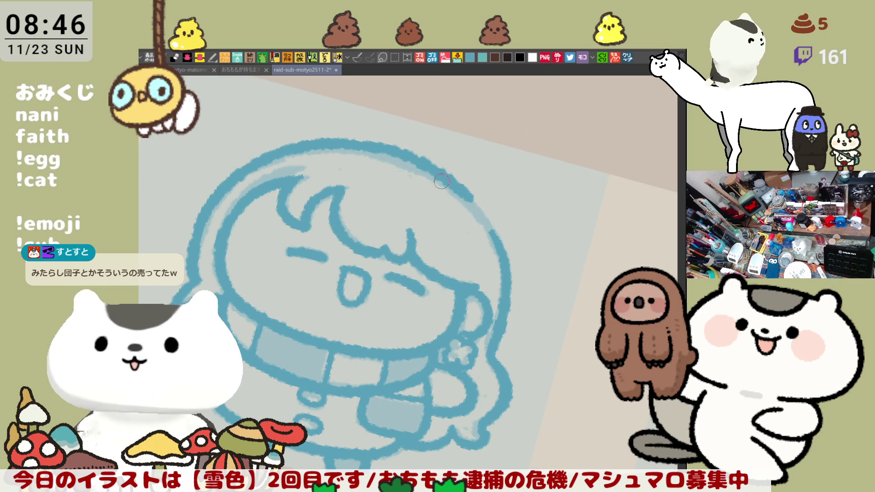
key(ctrl+z)
drag(340, 142, 471, 201)
key(ctrl+z)
drag(361, 146, 462, 191)
key(ctrl+z)
drag(362, 148, 446, 182)
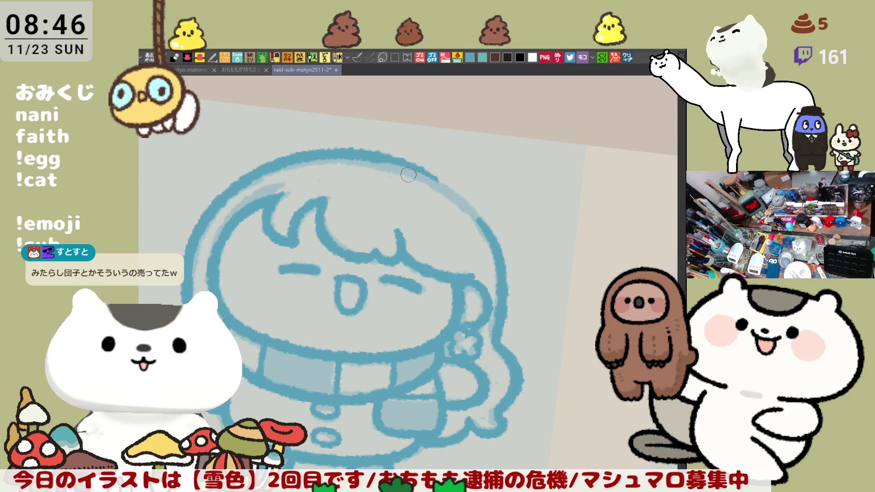
drag(385, 152, 480, 217)
key(ctrl+z)
drag(381, 157, 467, 205)
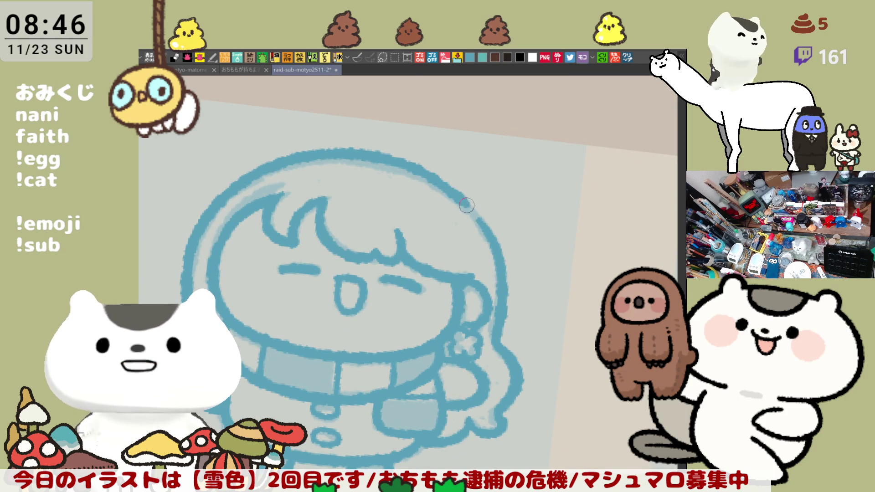
key(ctrl+z)
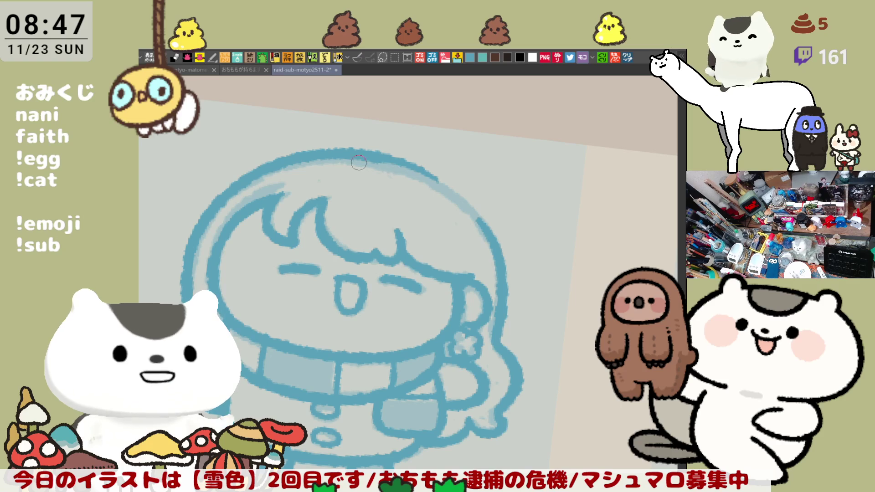
mouse_move(371, 152)
mouse_down()
mouse_move(473, 208)
mouse_move(506, 281)
mouse_up()
key(ctrl+z)
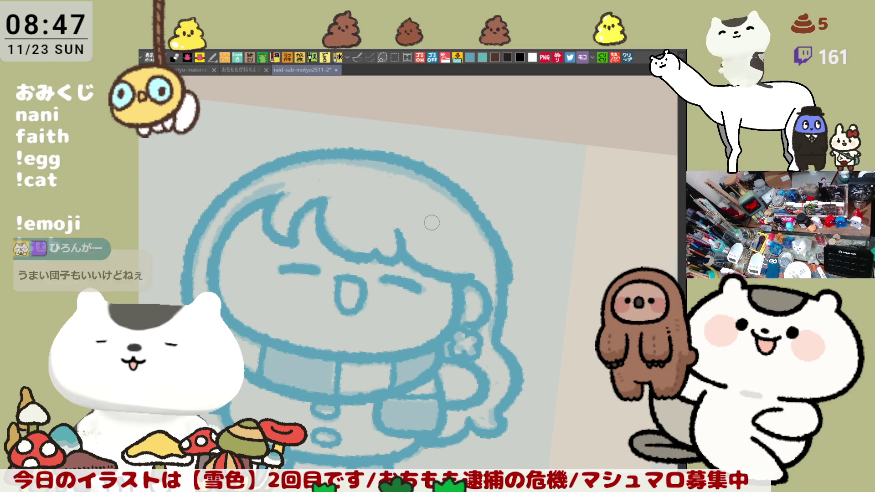
key(h)
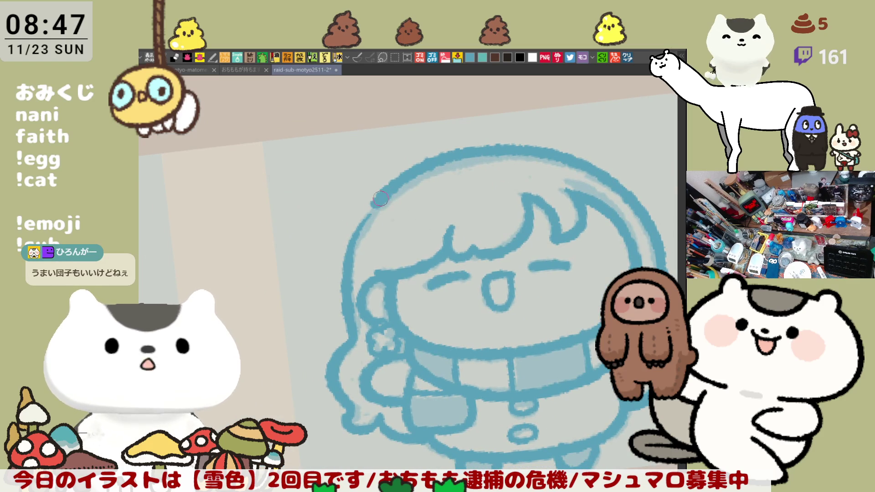
drag(381, 198, 357, 269)
key(ctrl+z)
drag(379, 201, 354, 274)
key(ctrl+z)
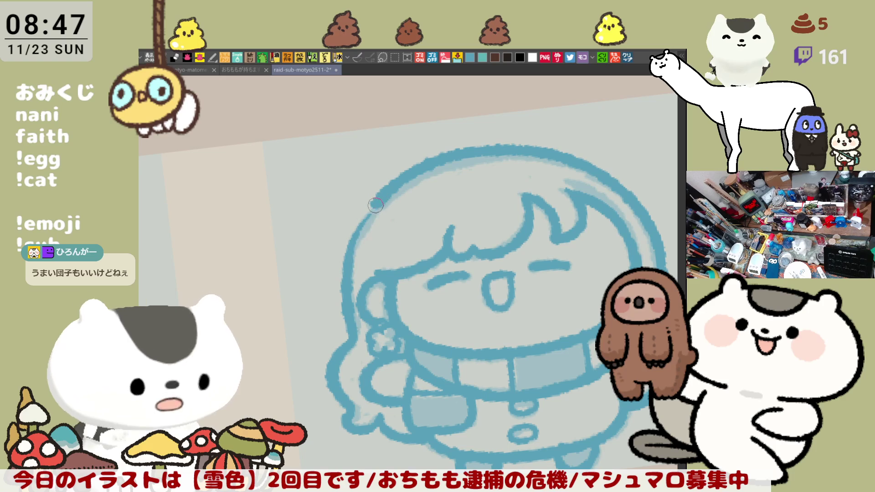
drag(375, 205, 365, 230)
key(ctrl+z)
drag(380, 200, 352, 268)
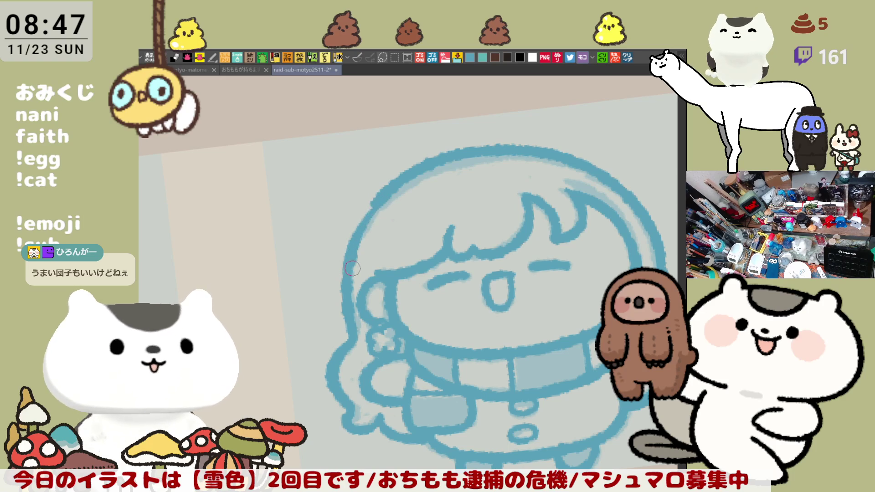
key(ctrl+z)
drag(380, 201, 352, 267)
key(ctrl+z)
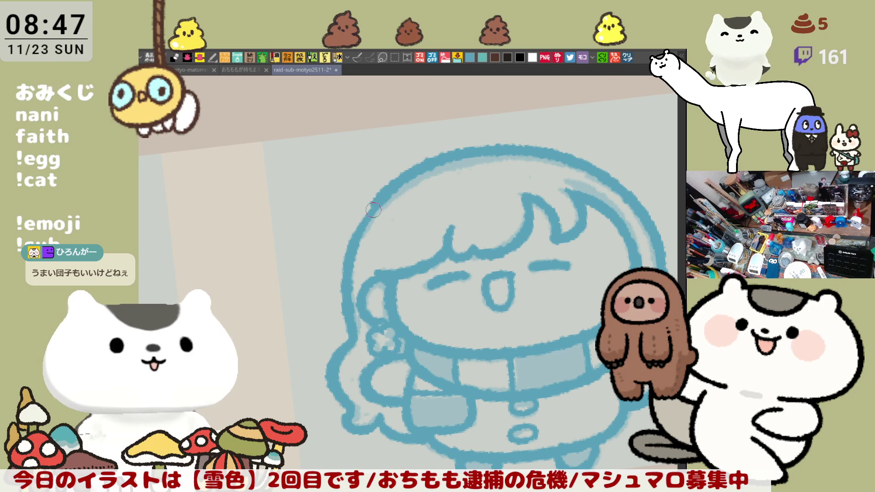
drag(369, 209, 353, 236)
key(ctrl+z)
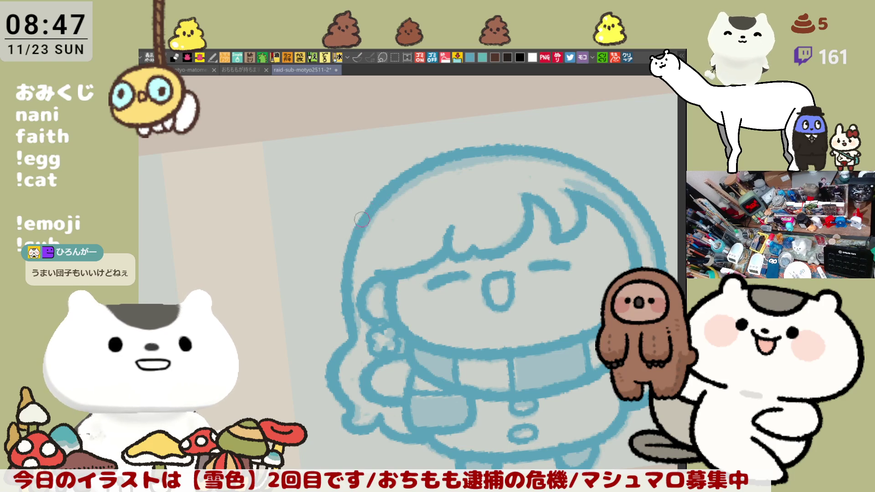
drag(384, 189, 355, 230)
key(ctrl+z)
drag(386, 187, 356, 230)
key(ctrl+z)
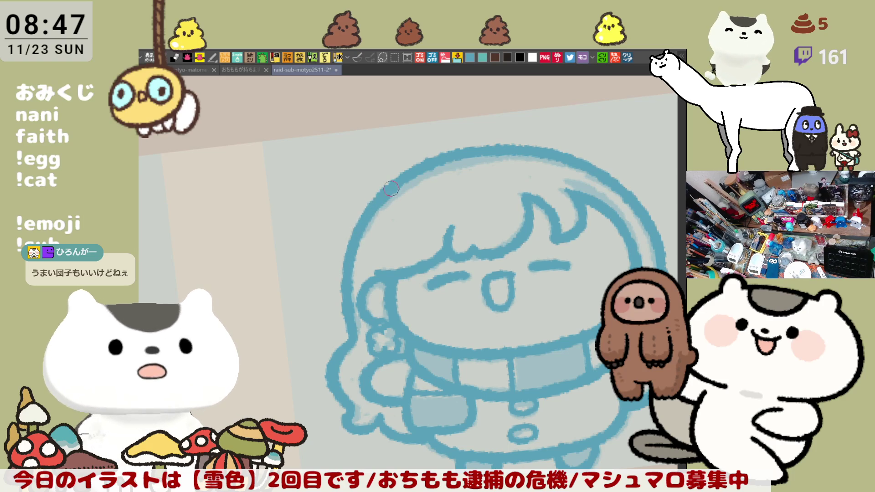
drag(464, 152, 504, 146)
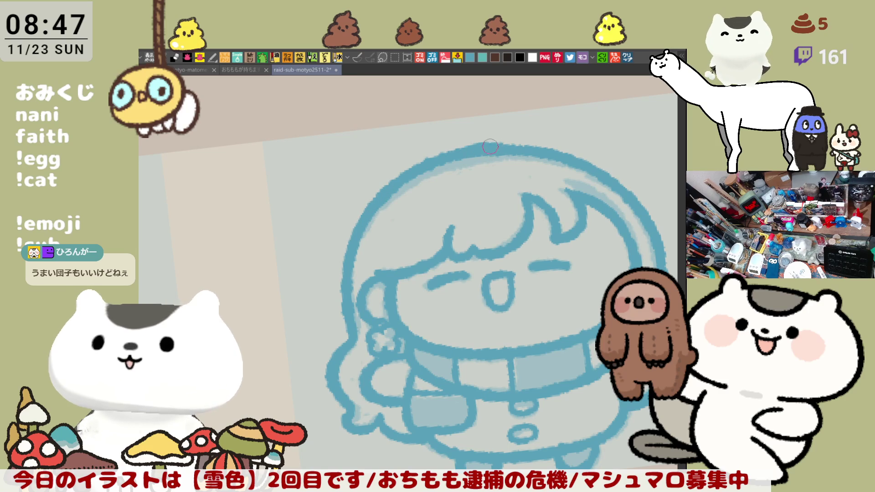
key(ctrl+z)
scroll(530, 158, down, 2)
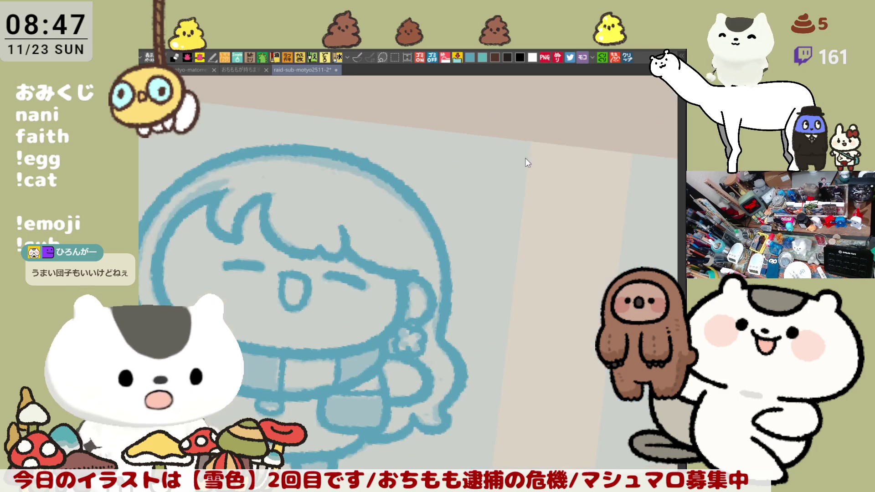
drag(530, 158, 429, 186)
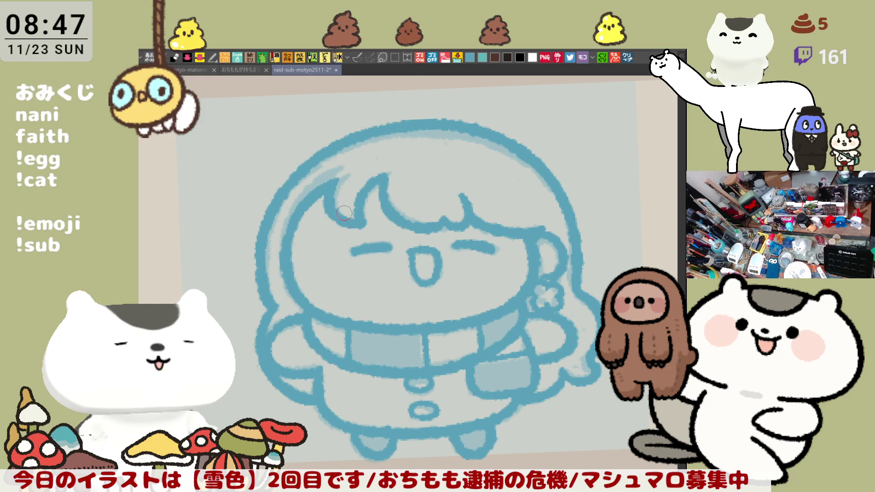
scroll(344, 213, down, 3)
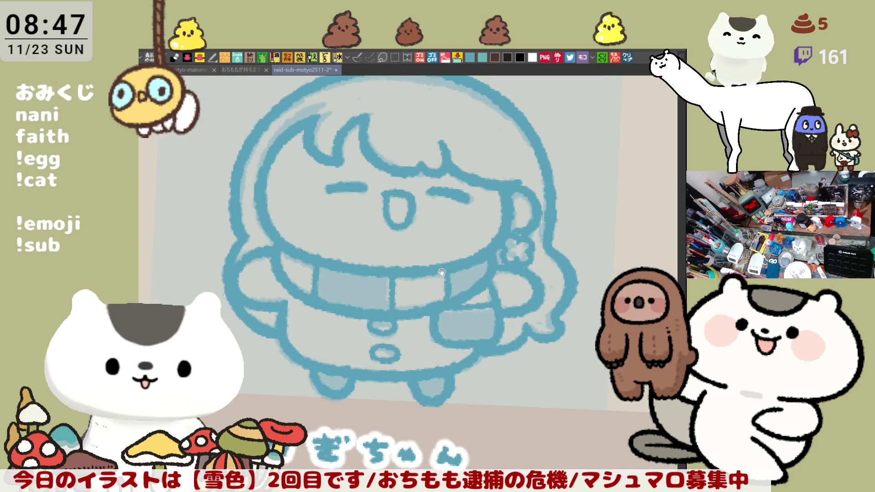
scroll(513, 239, up, 2)
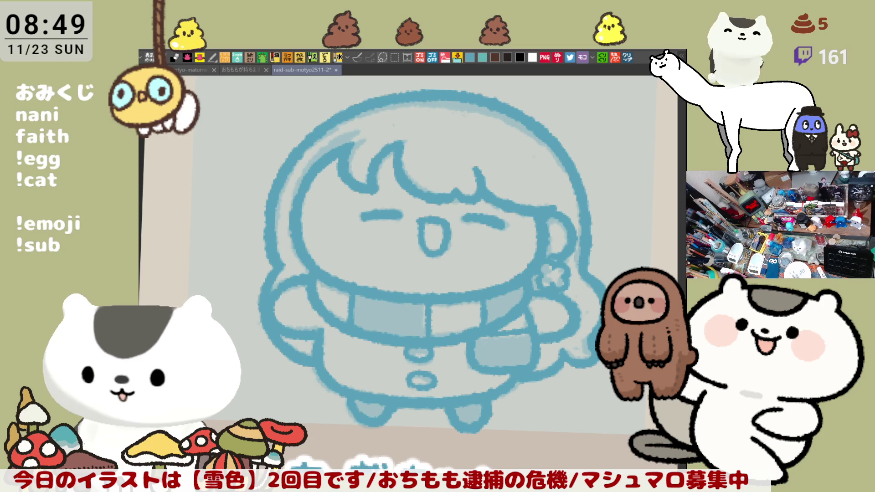
Bring up the shopfront street photo canvas and zoom in and out on its sign.
click(628, 58)
scroll(363, 349, up, 3)
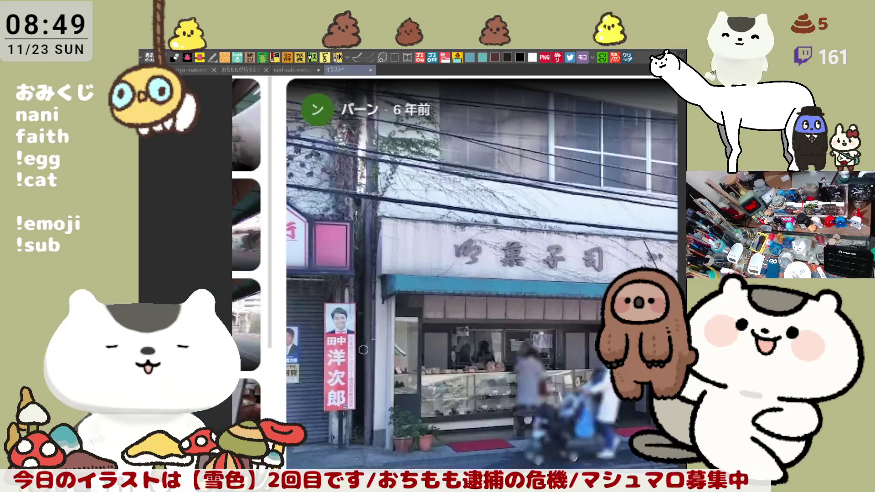
scroll(363, 350, up, 5)
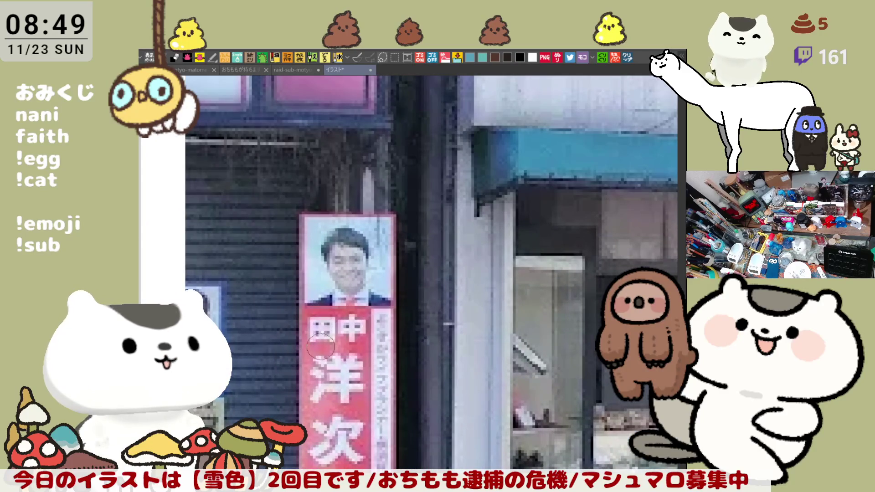
scroll(347, 389, down, 3)
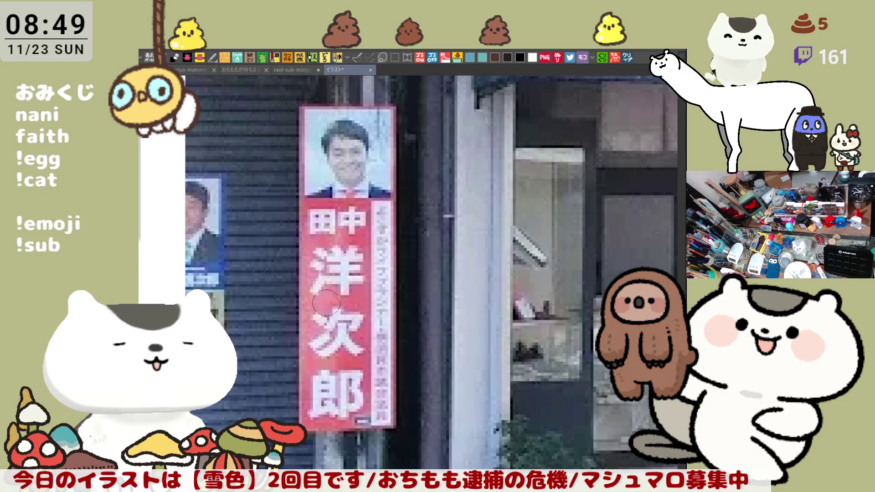
scroll(326, 303, up, 3)
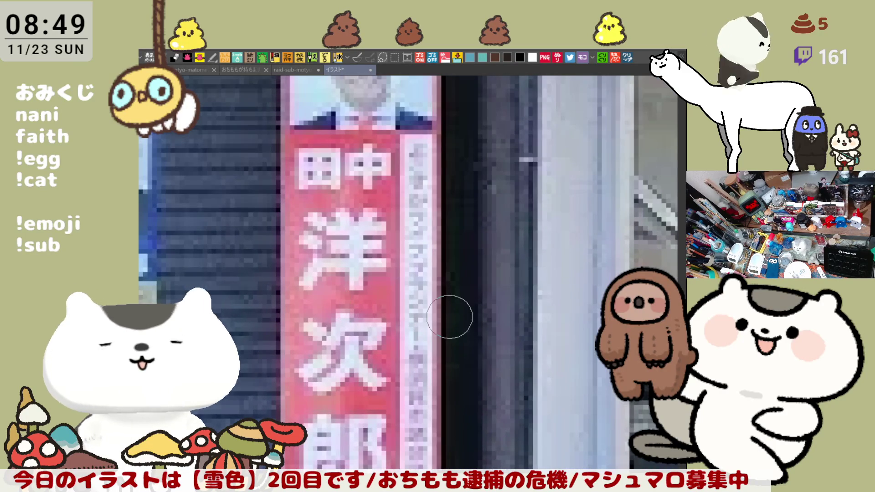
scroll(449, 316, up, 1)
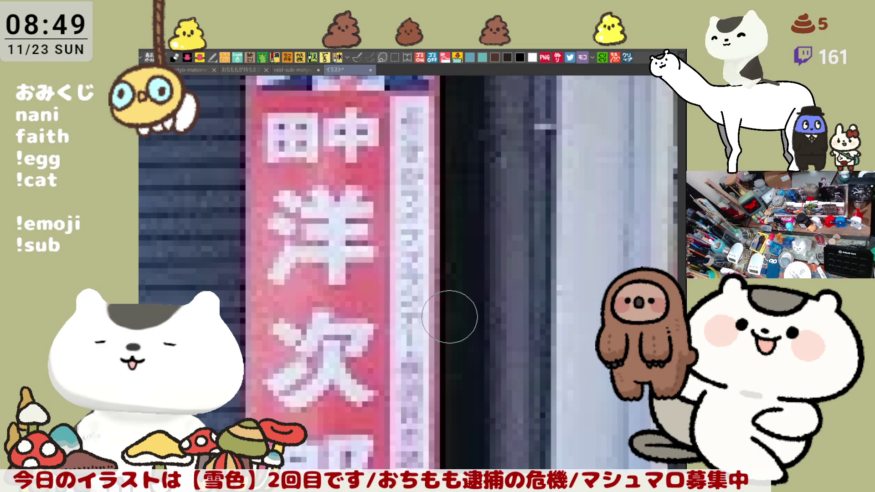
scroll(450, 317, down, 2)
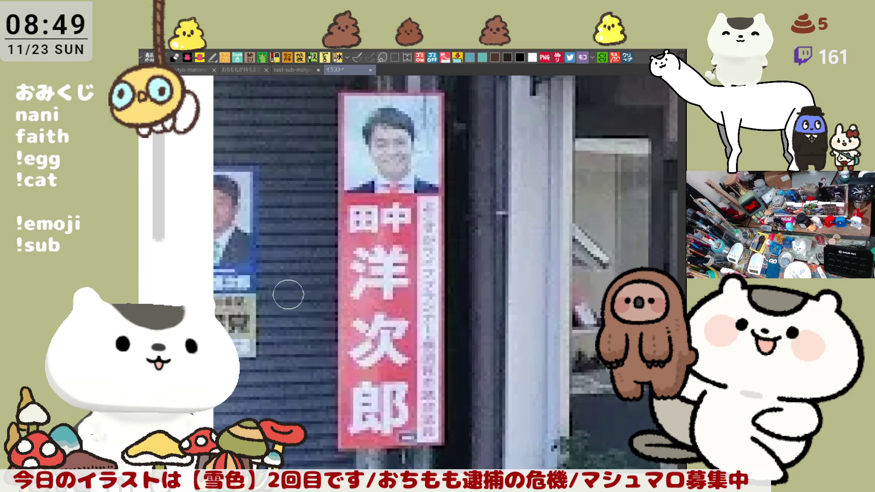
scroll(220, 324, up, 1)
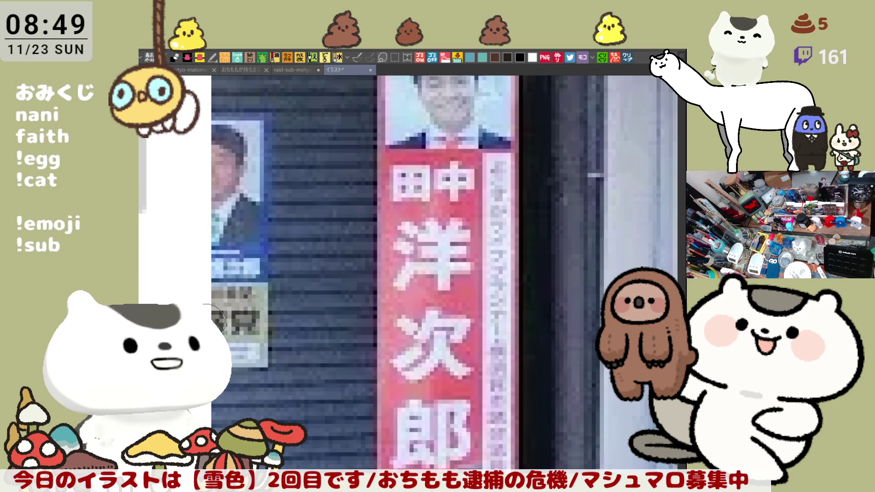
scroll(214, 317, down, 4)
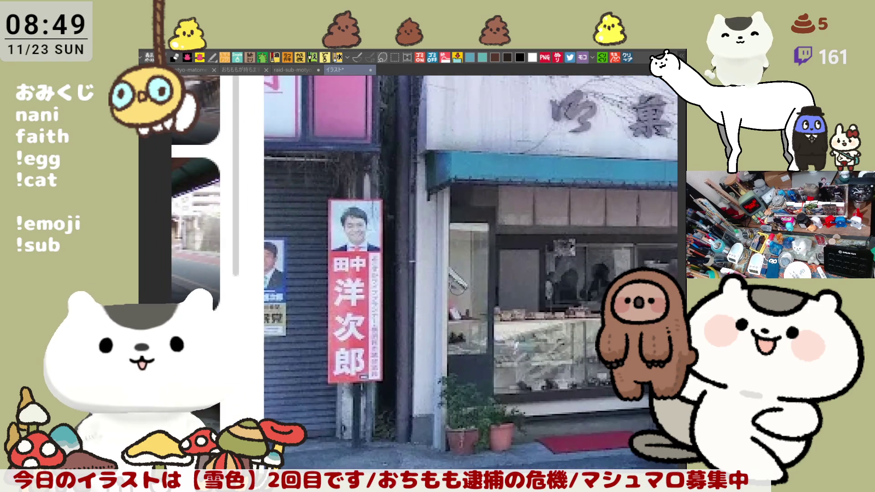
Shift the view across the whole shopfront, zooming in to study the windows.
drag(525, 255, 287, 250)
scroll(467, 285, down, 1)
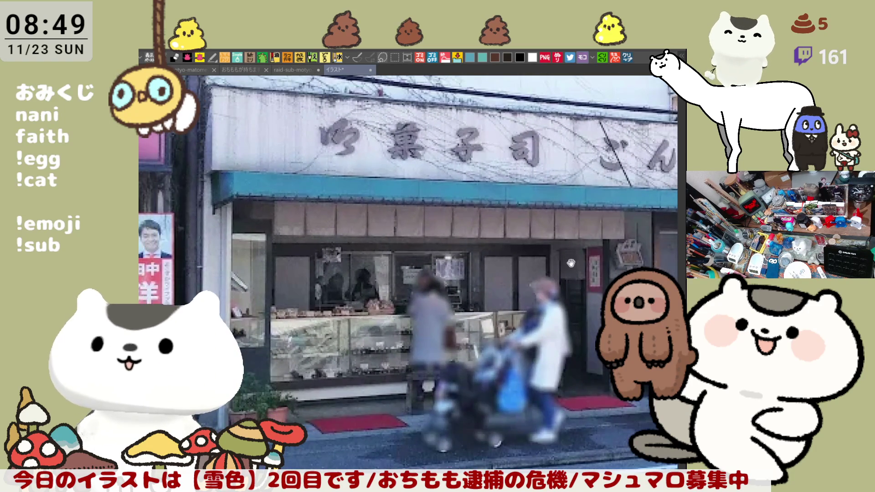
scroll(311, 321, up, 4)
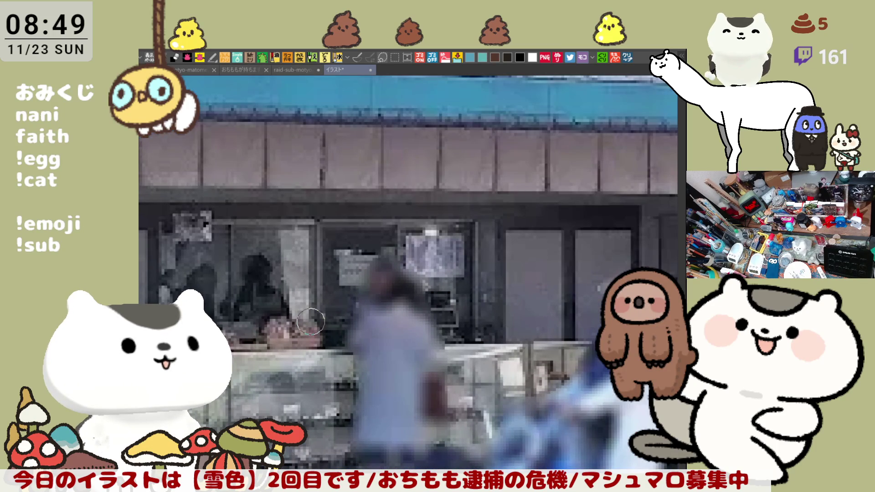
scroll(311, 321, down, 3)
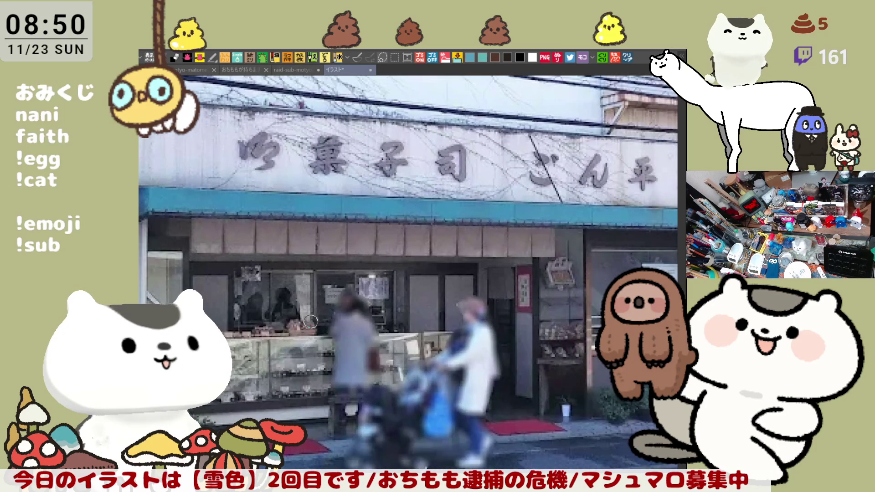
scroll(310, 321, down, 1)
scroll(477, 298, up, 5)
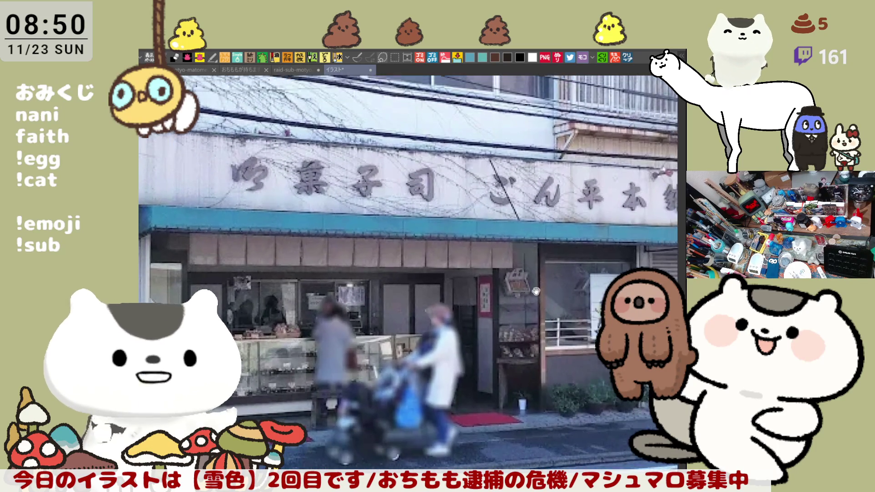
scroll(438, 299, up, 4)
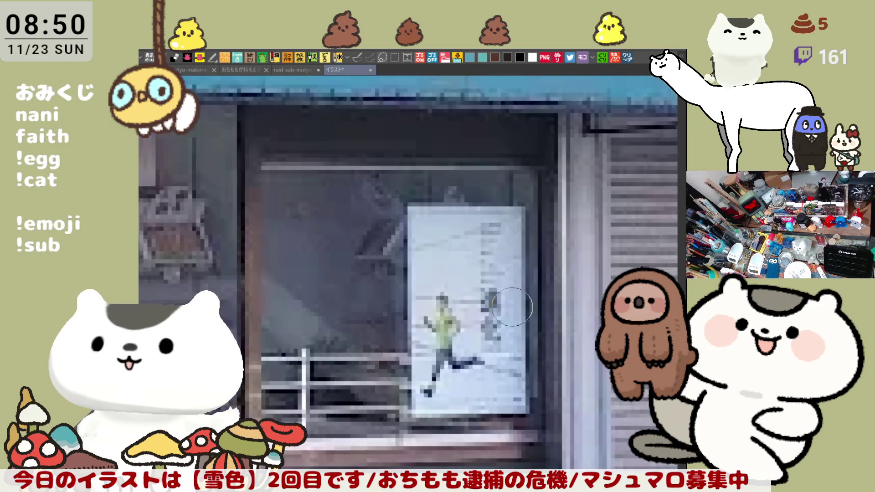
scroll(526, 316, up, 2)
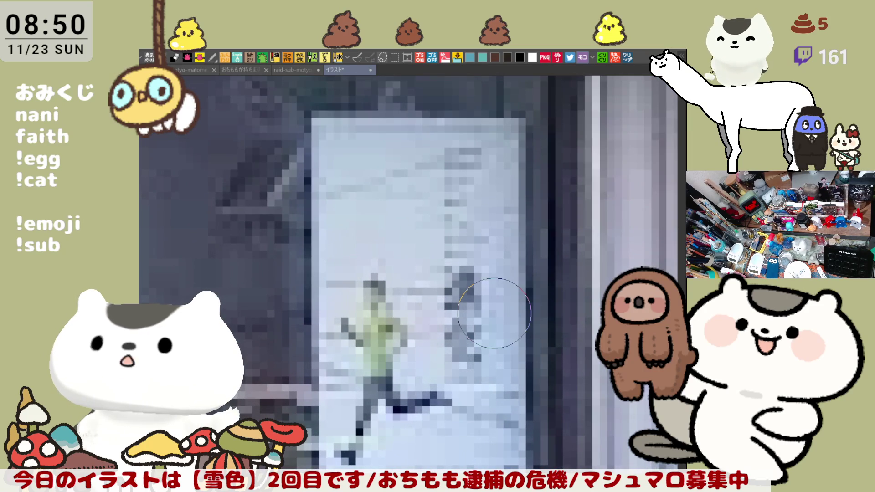
scroll(495, 313, down, 10)
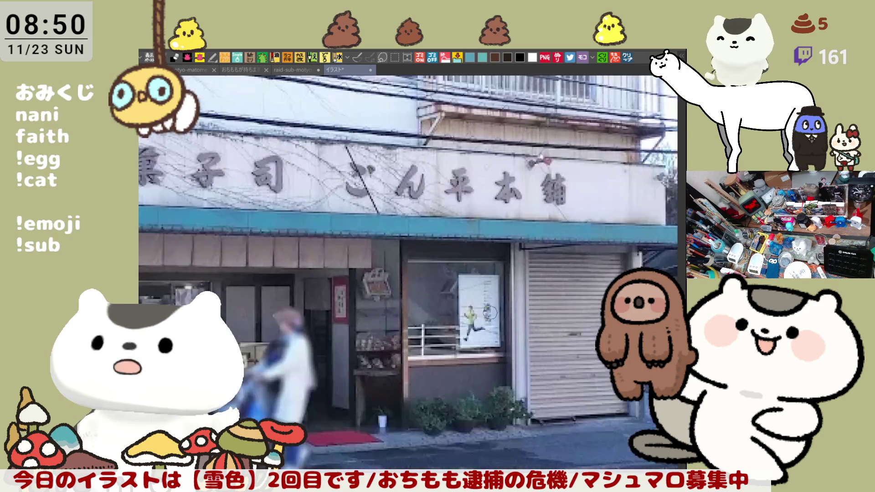
Re-centre the view on the full shopfront and zoom for a final close look.
drag(359, 302, 370, 297)
scroll(369, 297, left, 5)
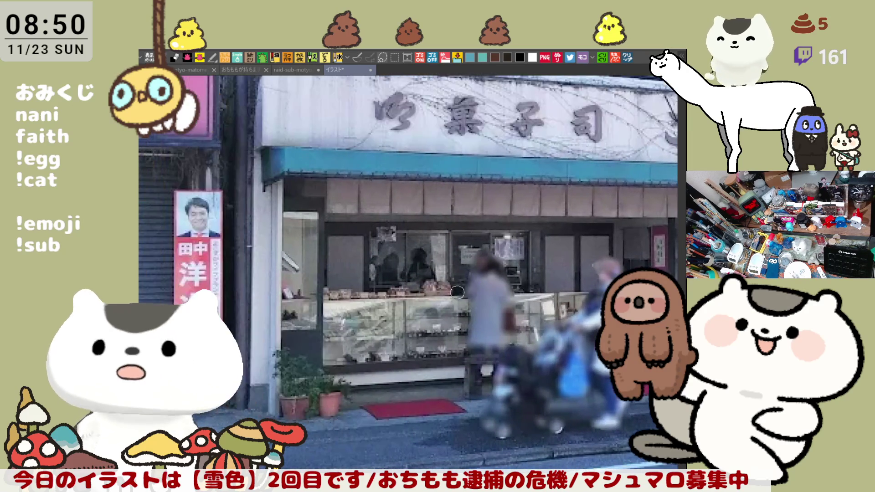
scroll(372, 280, right, 5)
scroll(371, 280, up, 1)
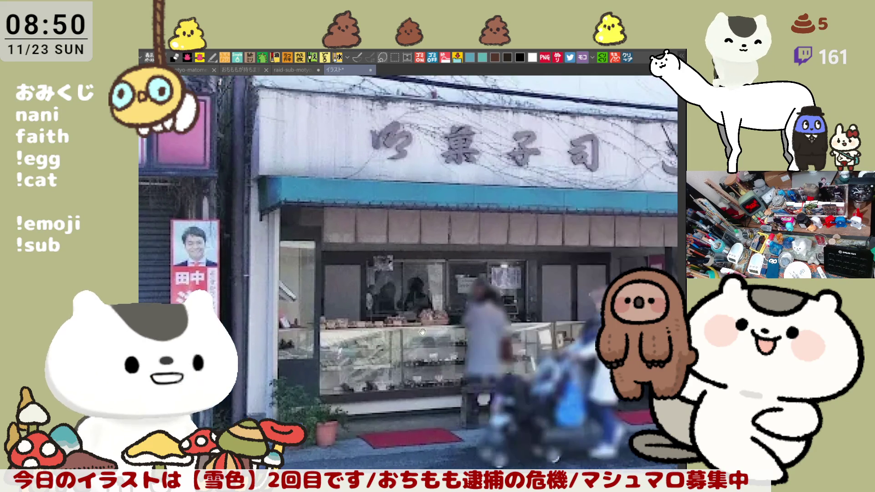
scroll(483, 323, up, 1)
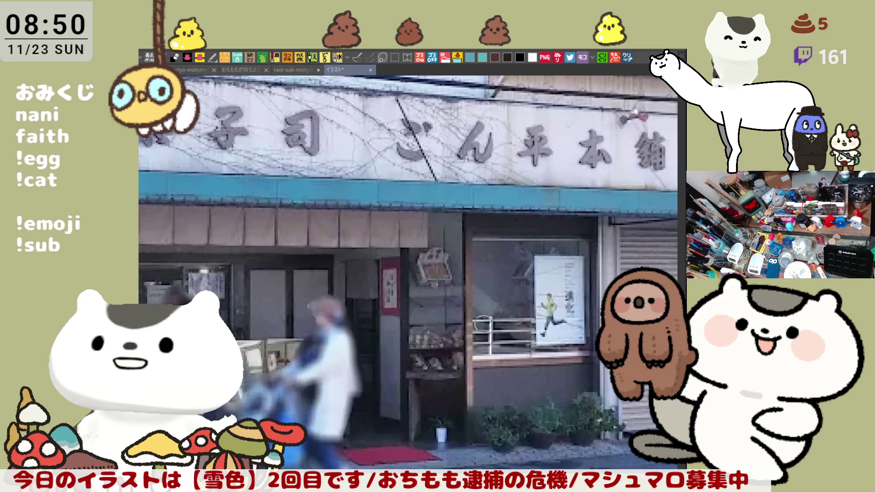
scroll(483, 323, down, 1)
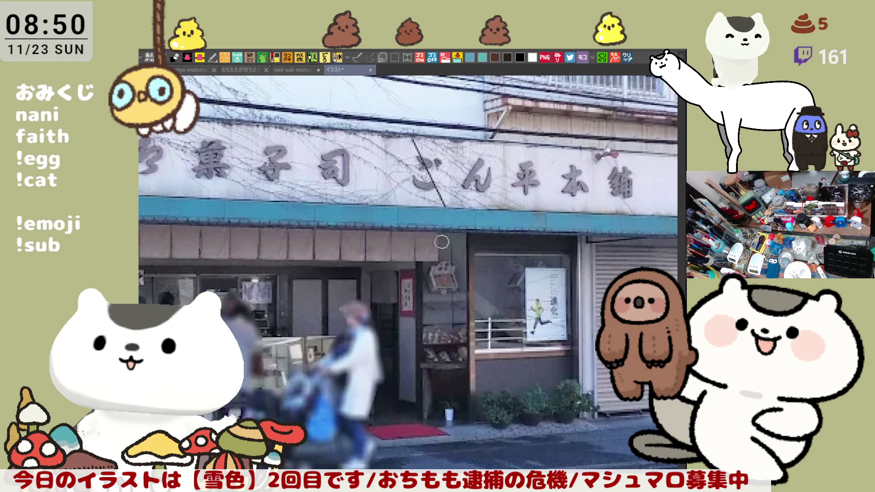